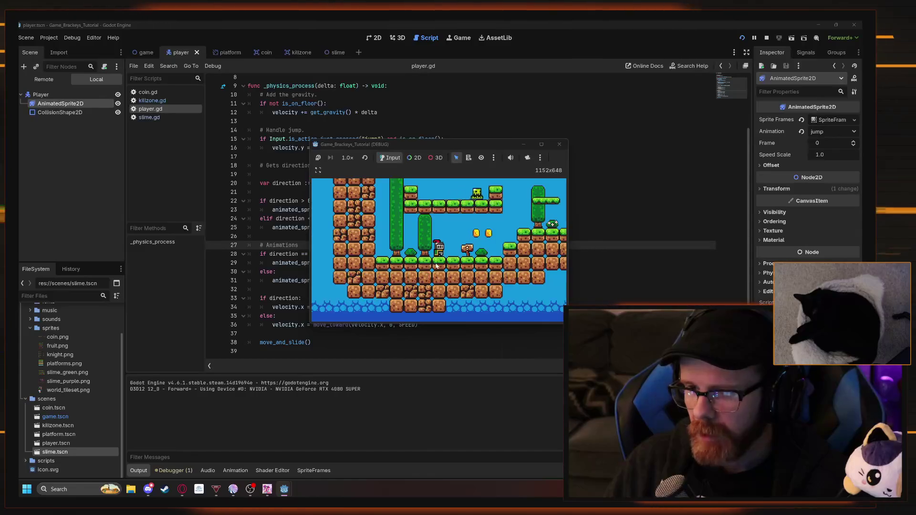
Play the level, running right and jumping to collect coins, then close the game
key("Right")
key("Left")
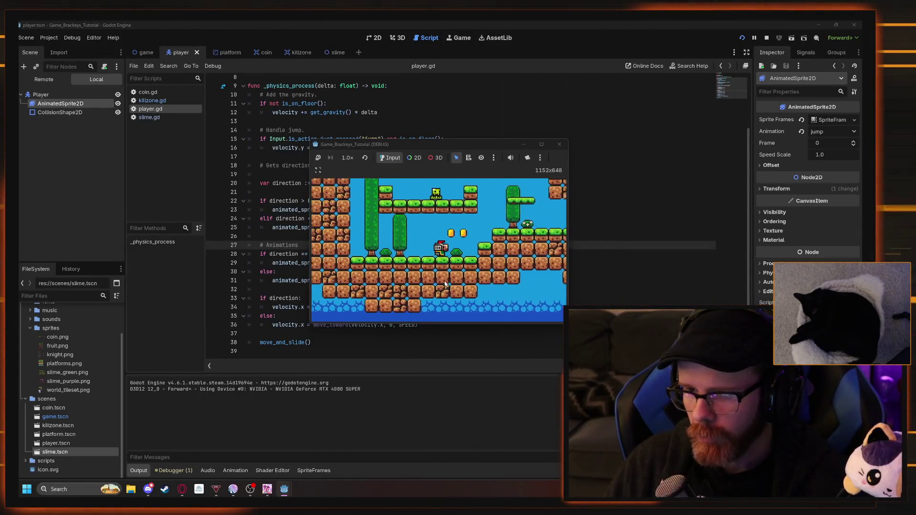
key("space")
key("Right")
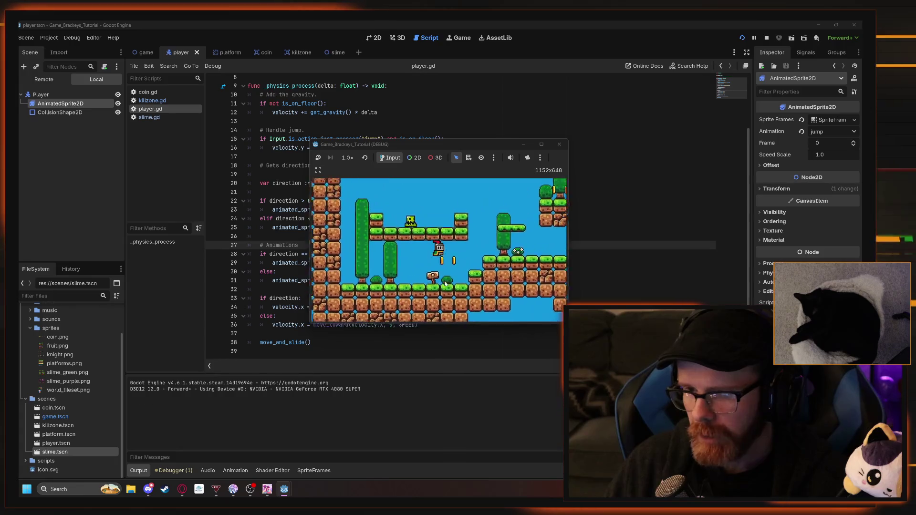
key("Right")
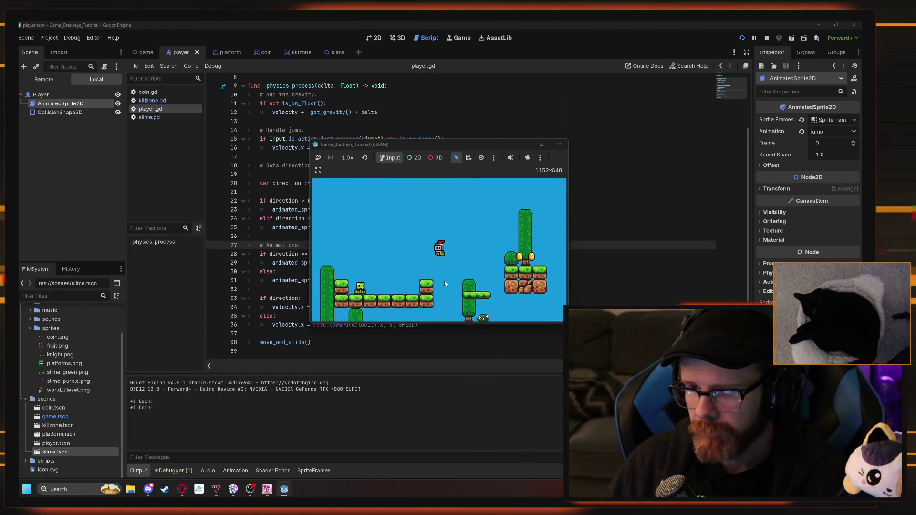
key("Right")
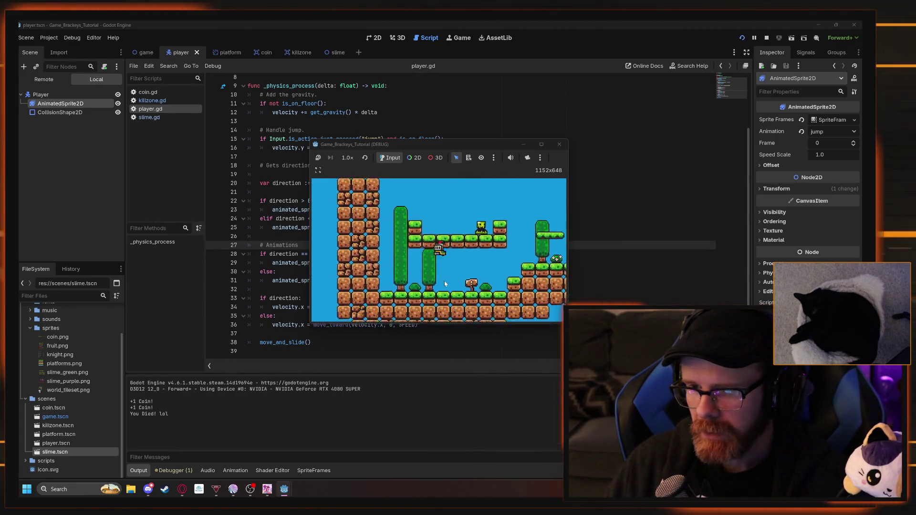
key("Right")
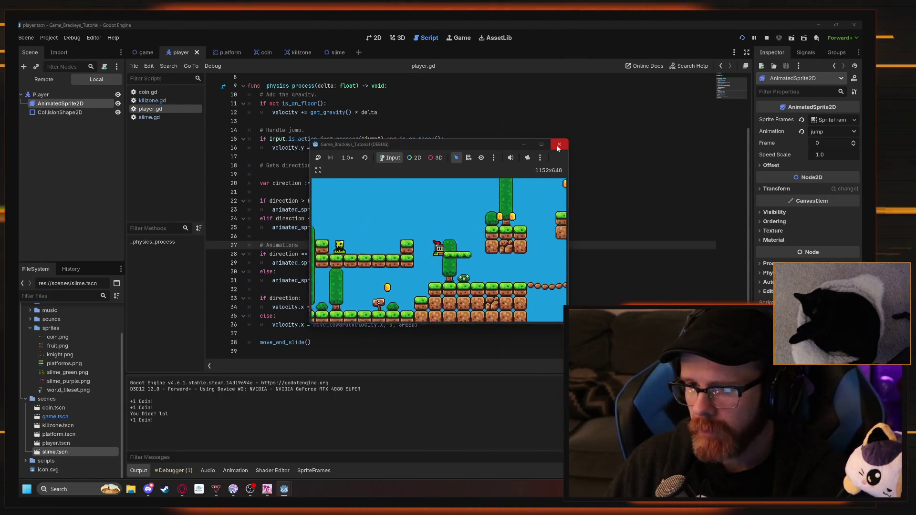
key("Right")
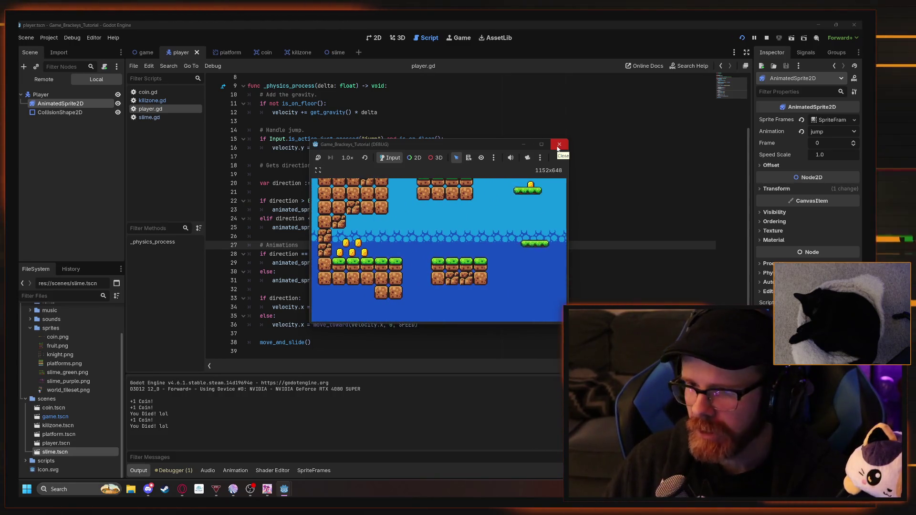
left_click(558, 145)
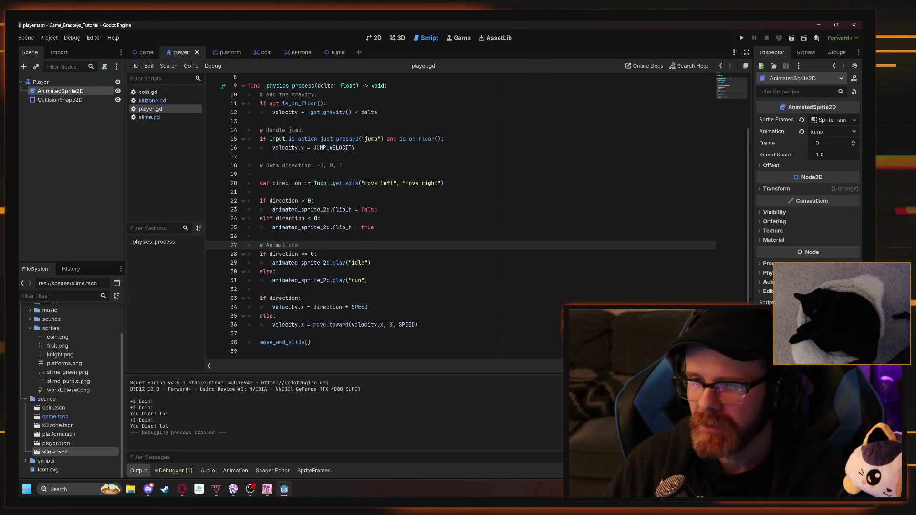
Run the game again, jump across gaps to the coins, then stop it and return to player.gd
left_click(742, 38)
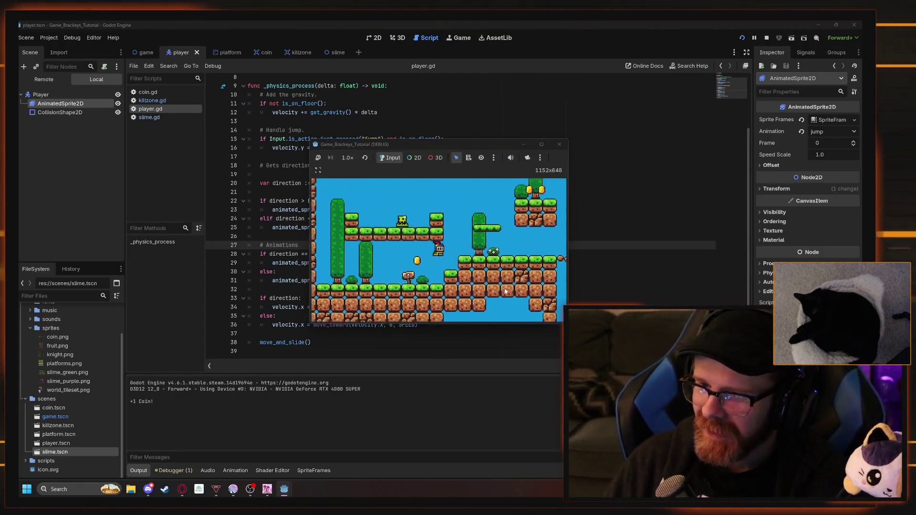
key("Right")
left_click(542, 145)
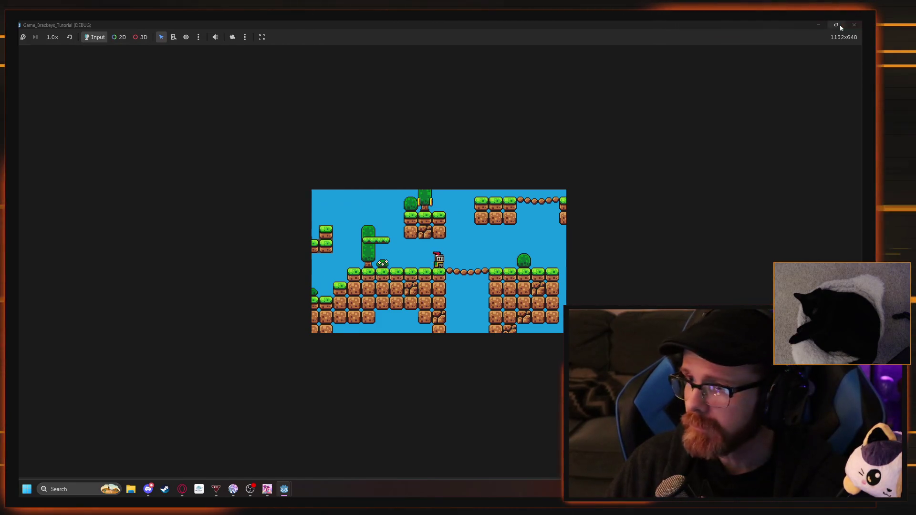
left_click(841, 28)
key("Right")
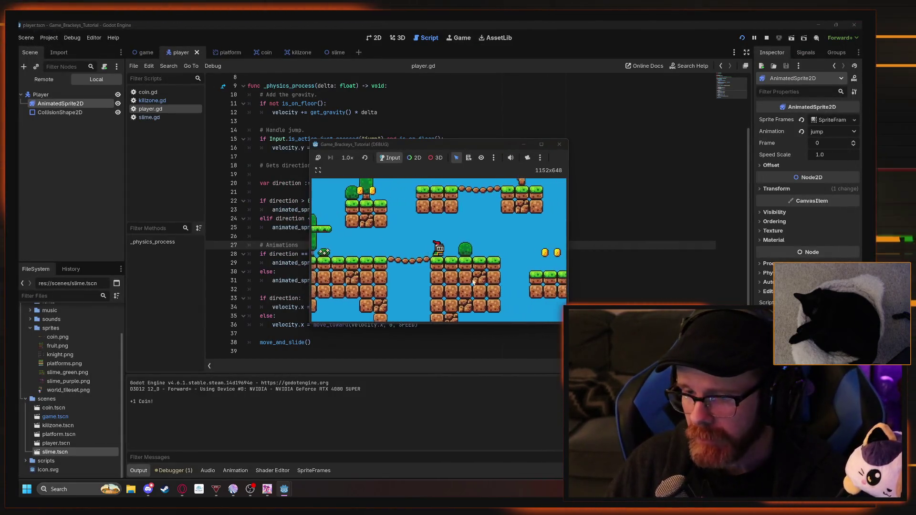
key("Right")
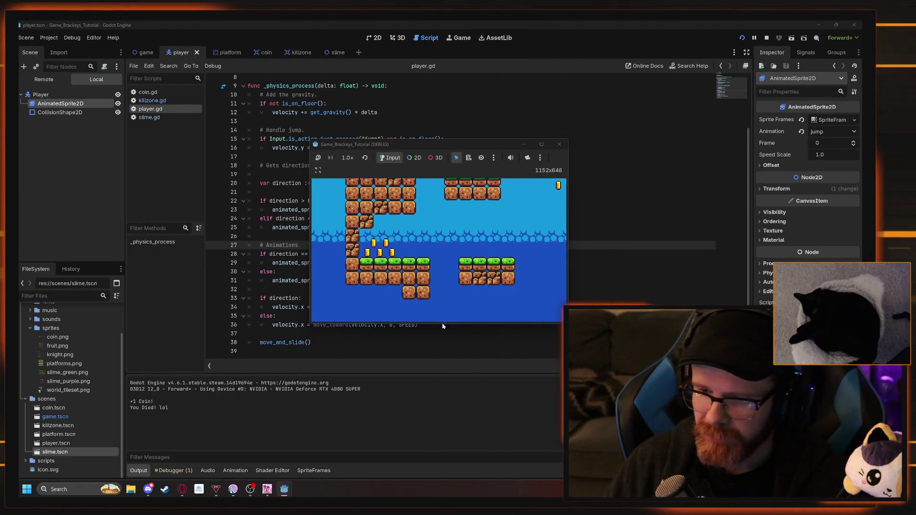
key("Right")
key("space")
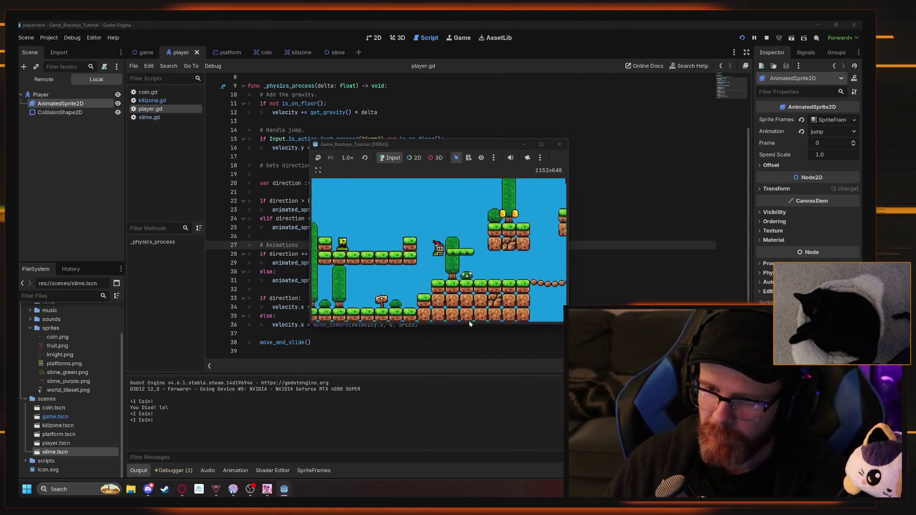
key("Right")
key("space")
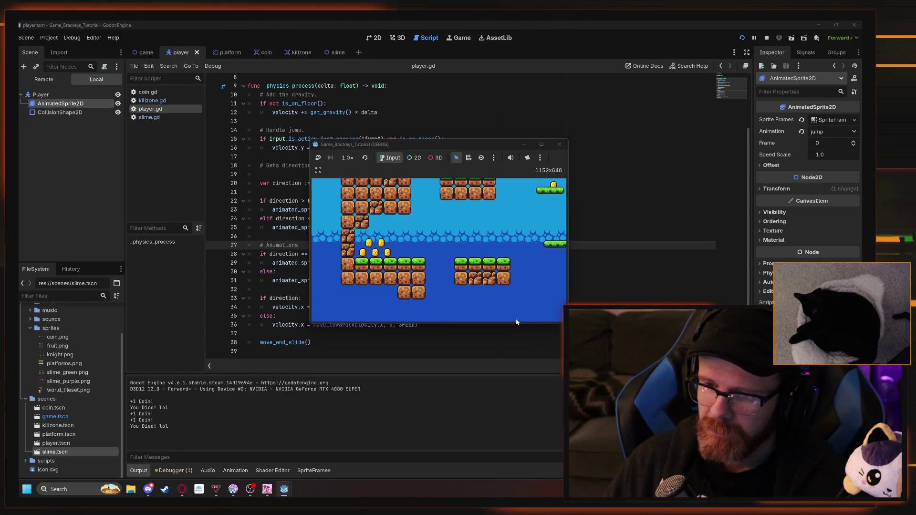
left_click(560, 146)
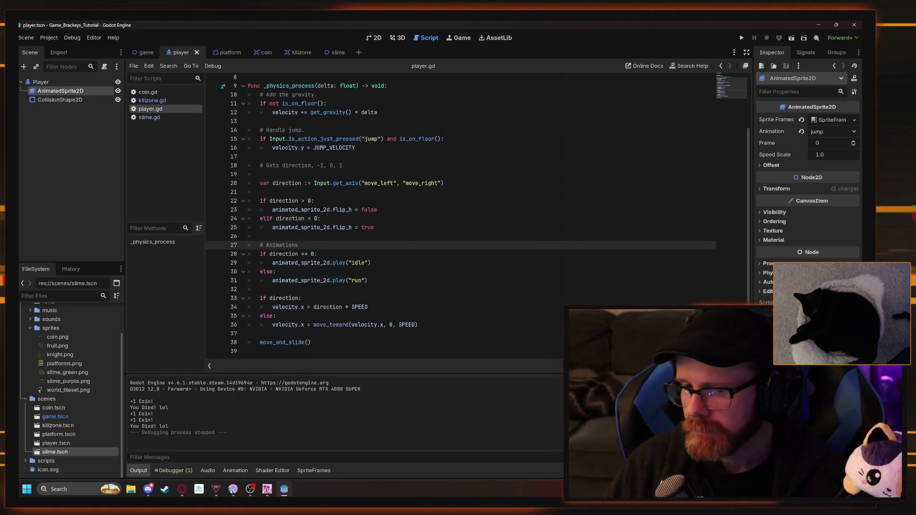
left_click(368, 281)
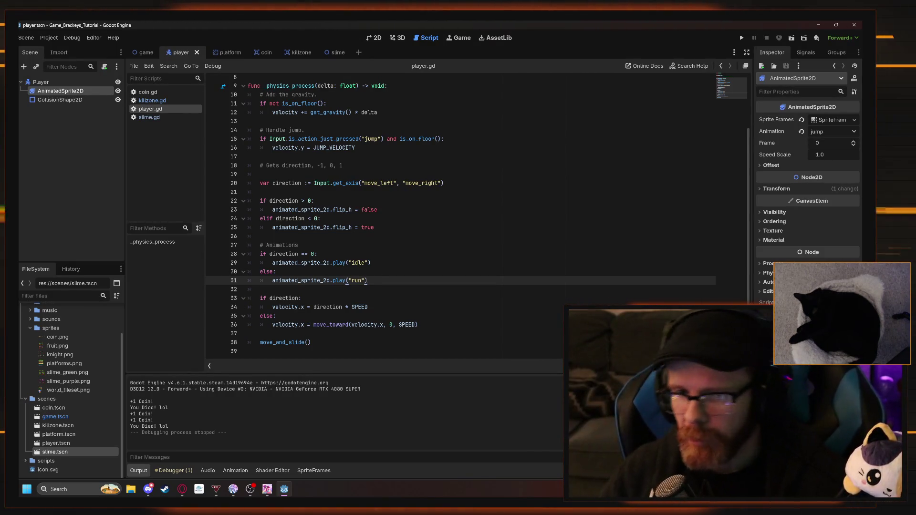
key("alt+Tab")
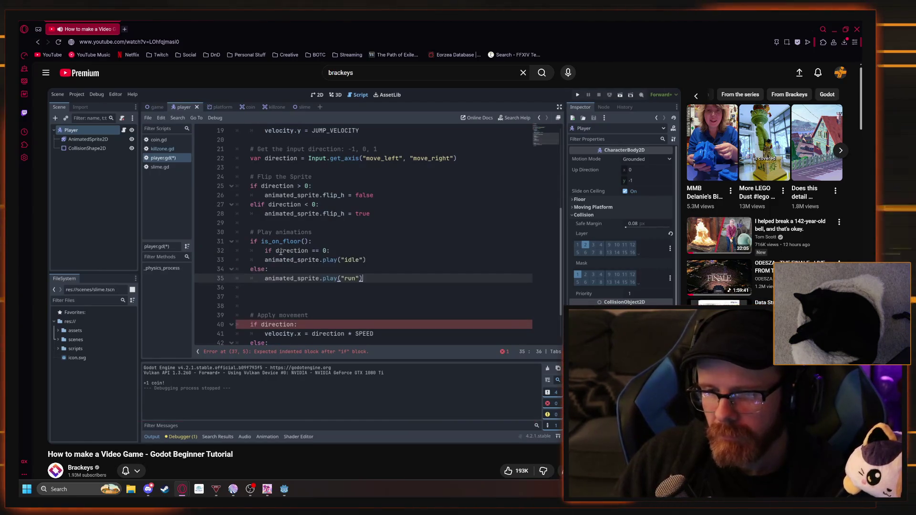
Watch the tutorial up to the is_on_floor check with the jump animation, then pause
mouse_move(354, 305)
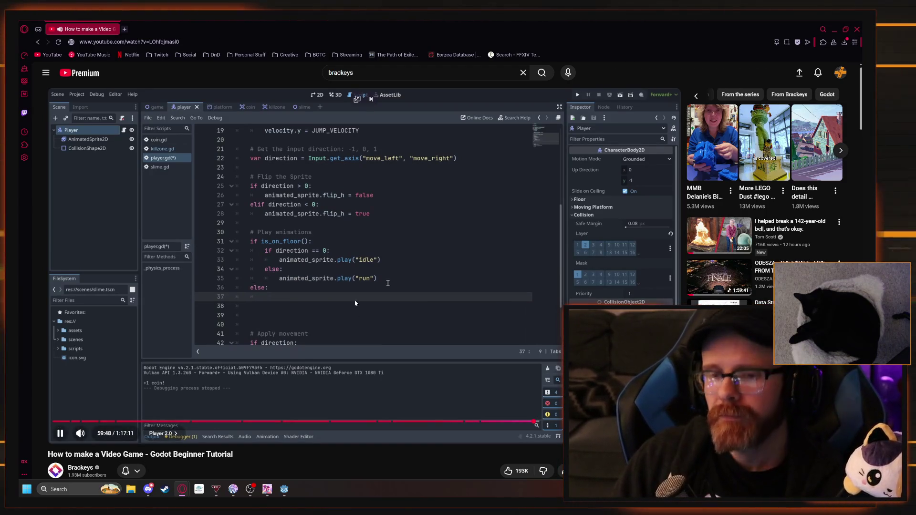
left_click(392, 363)
Add an `if is_on_floor():` line after the # Animations comment in player.gd
key("alt+Tab")
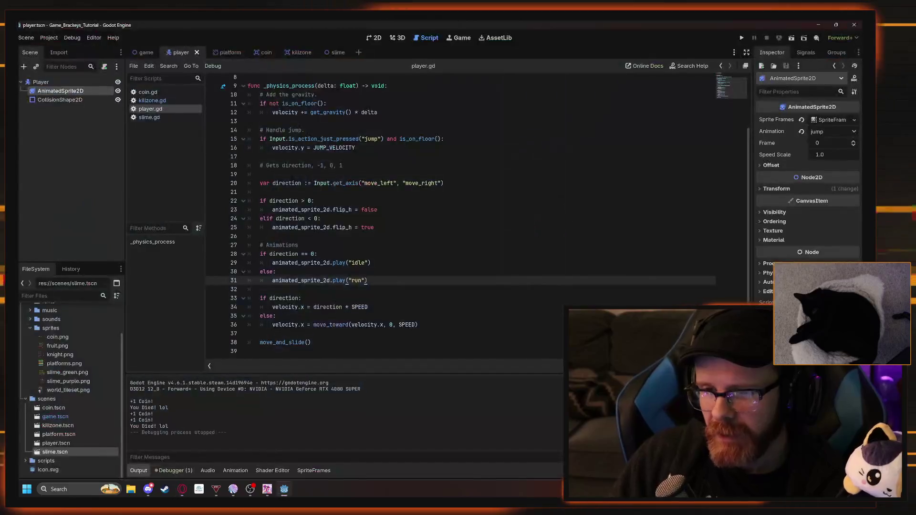
left_click(298, 244)
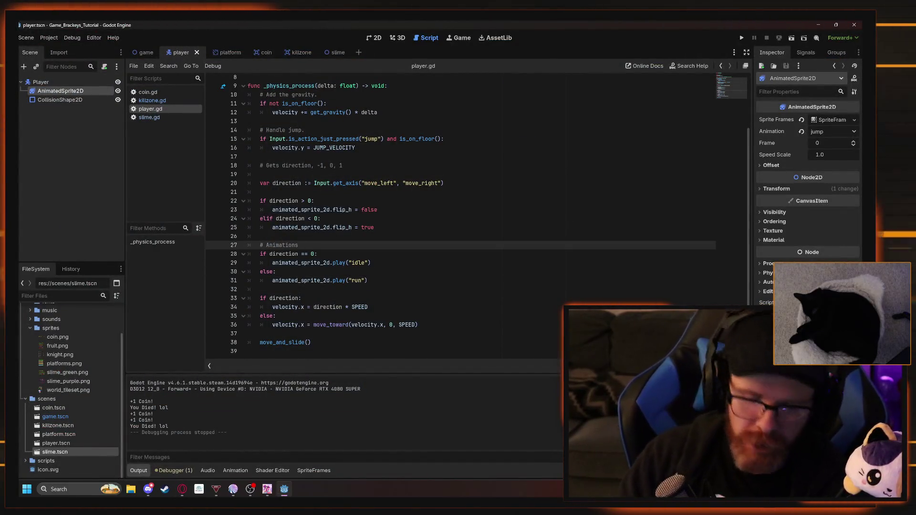
key("Return")
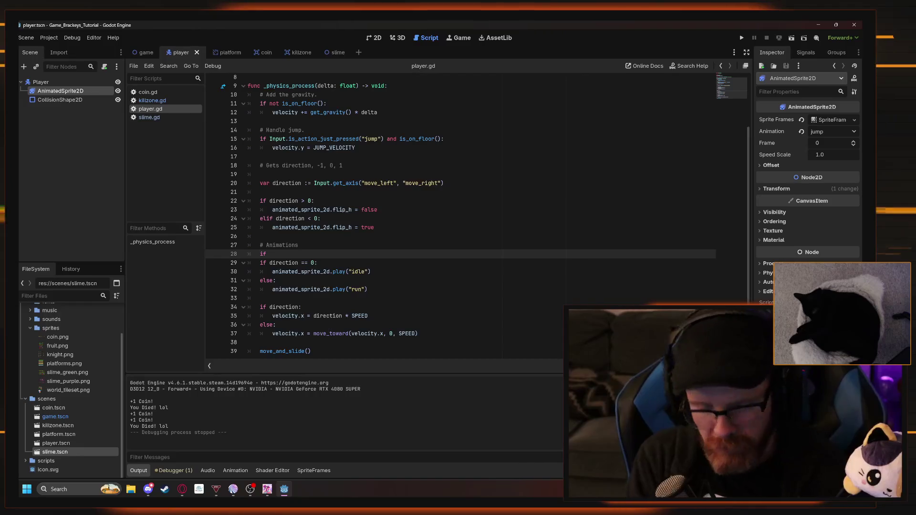
type("if is")
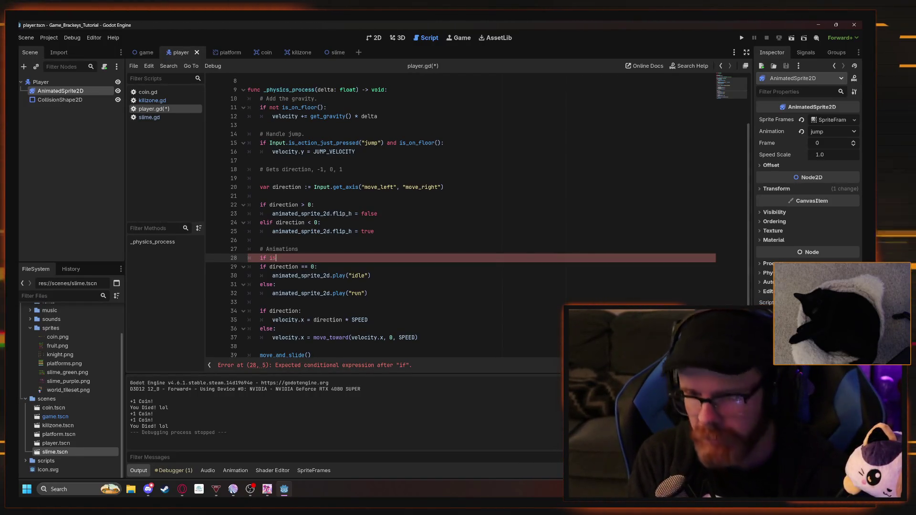
type("_on_f")
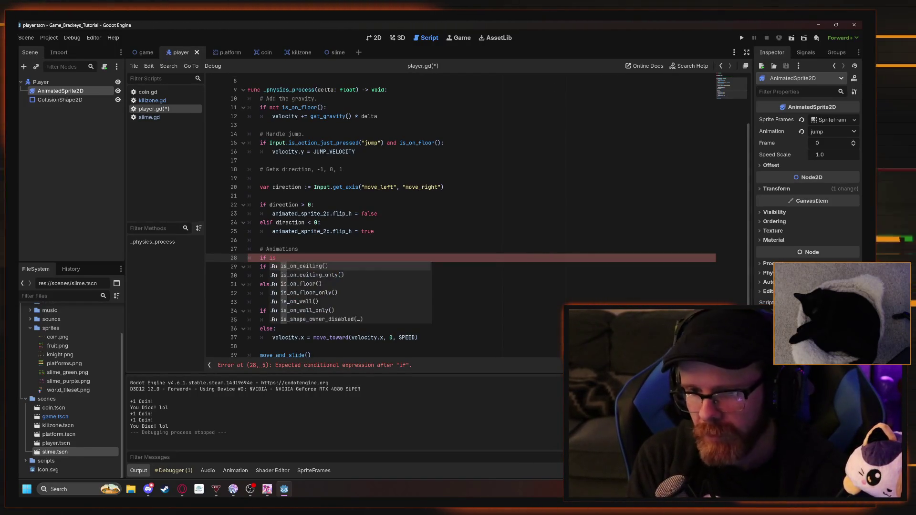
type("loor(")
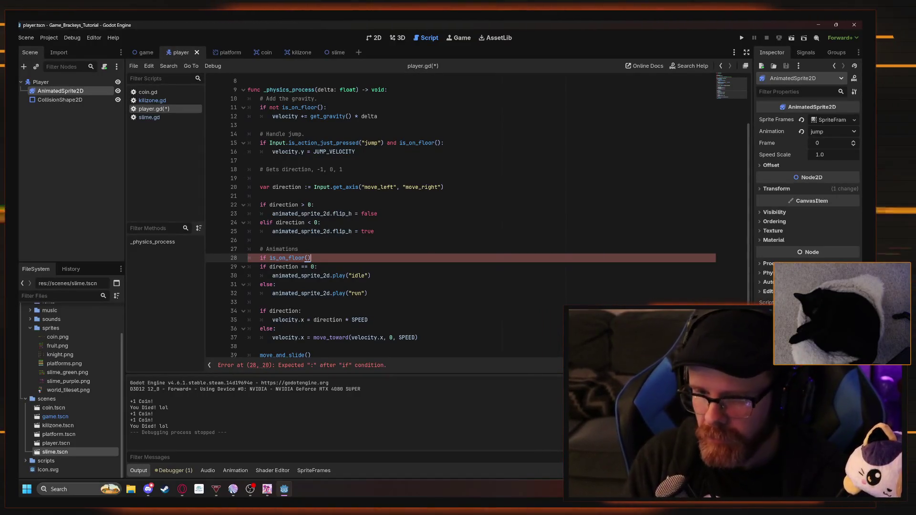
key("alt+Tab")
key("alt+Tab")
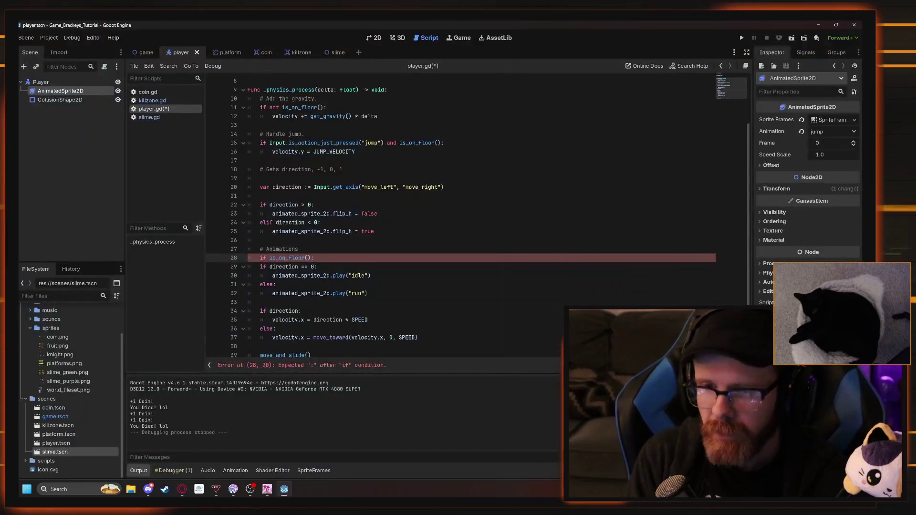
key("alt+Tab")
key("alt+Tab")
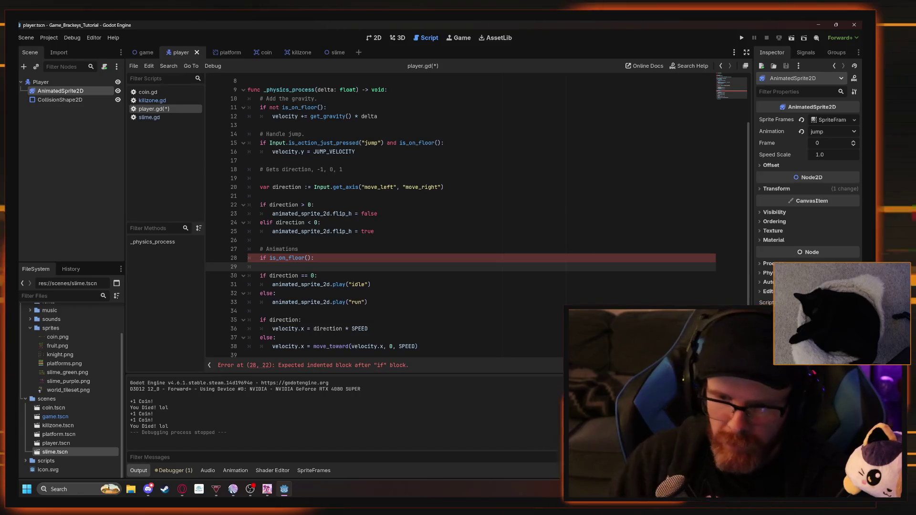
Move the idle/run if/else block under the new check and indent its lines
mouse_move(367, 302)
left_mouse_down()
mouse_move(287, 301)
mouse_move(262, 276)
left_mouse_up()
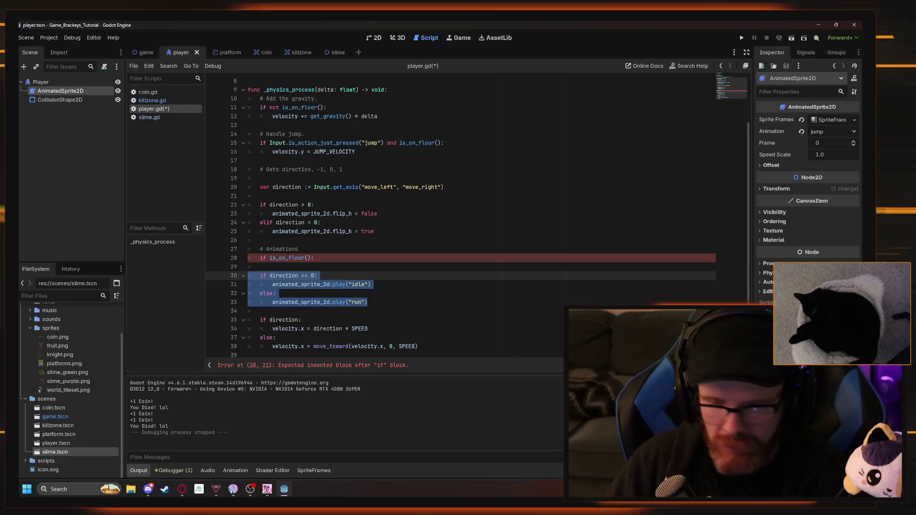
key("BackSpace")
key("ctrl+v")
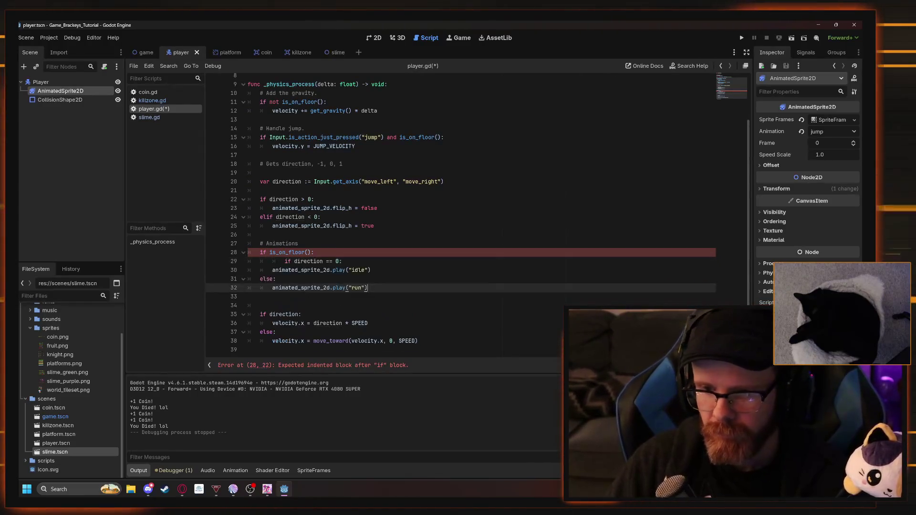
left_click(367, 288)
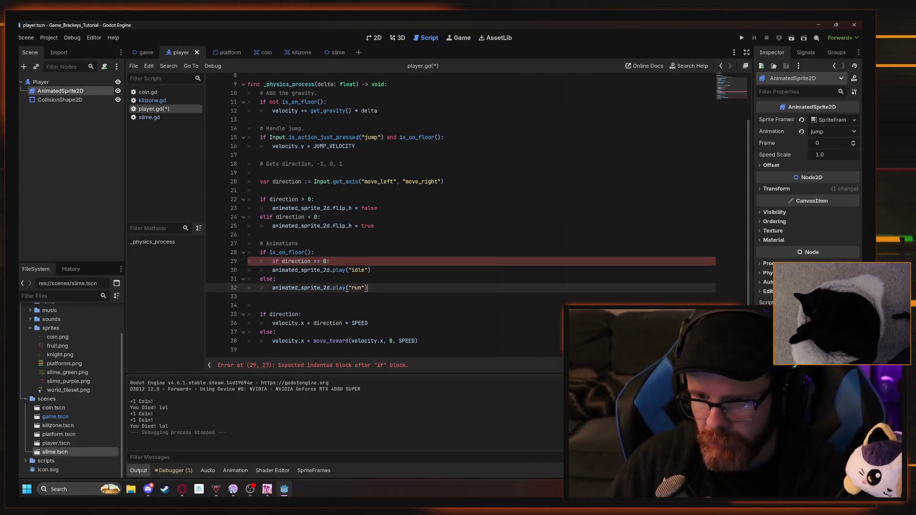
key("shift+Up")
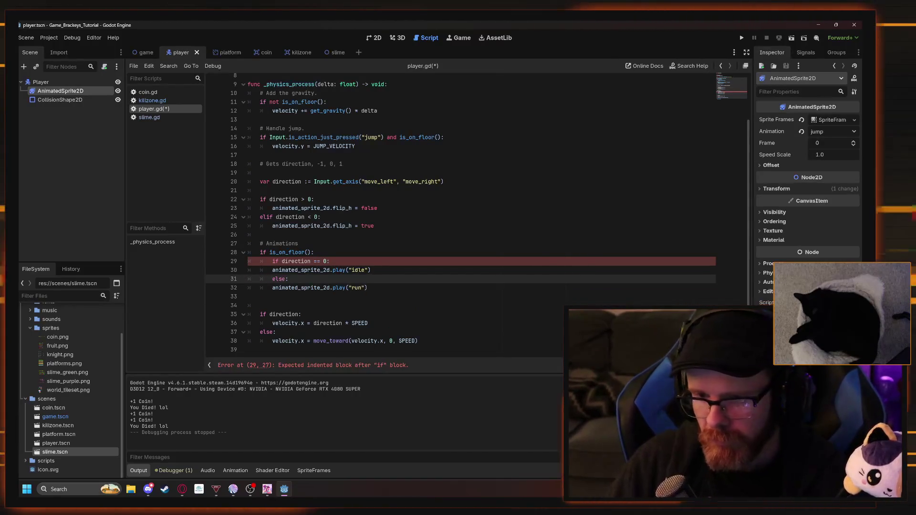
key("Tab")
key("Up")
key("Up")
key("Tab")
key("Down")
key("Down")
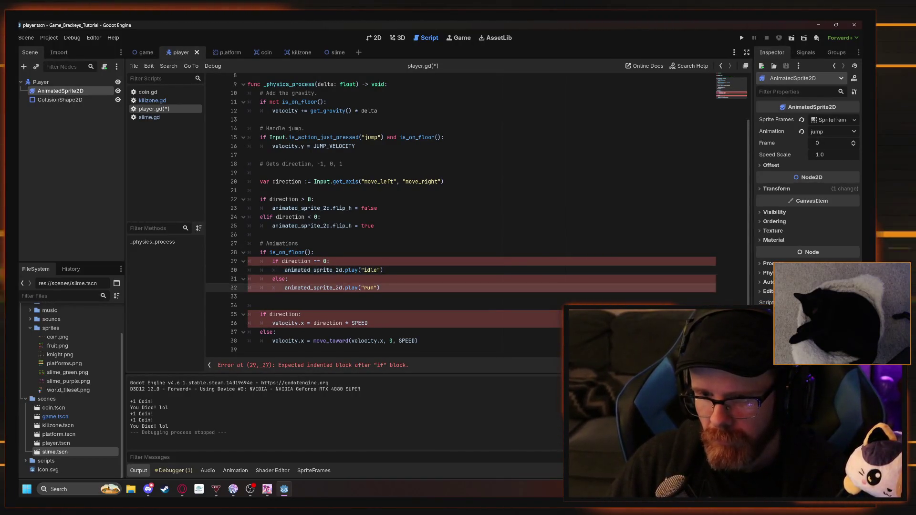
key("Tab")
key("Up")
key("Up")
key("Up")
Add an `else:` branch calling animated_sprite_2d.play("jump") after the is_on_floor block
left_click(258, 311)
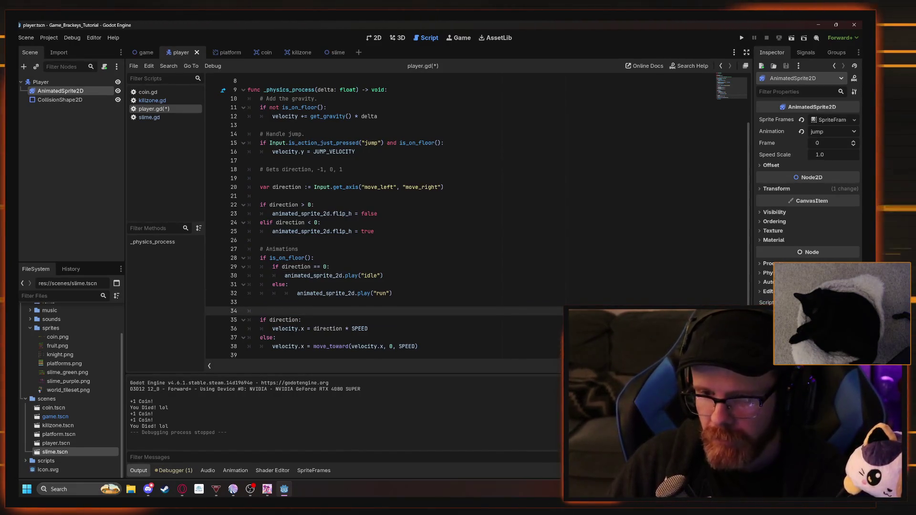
left_click(289, 284)
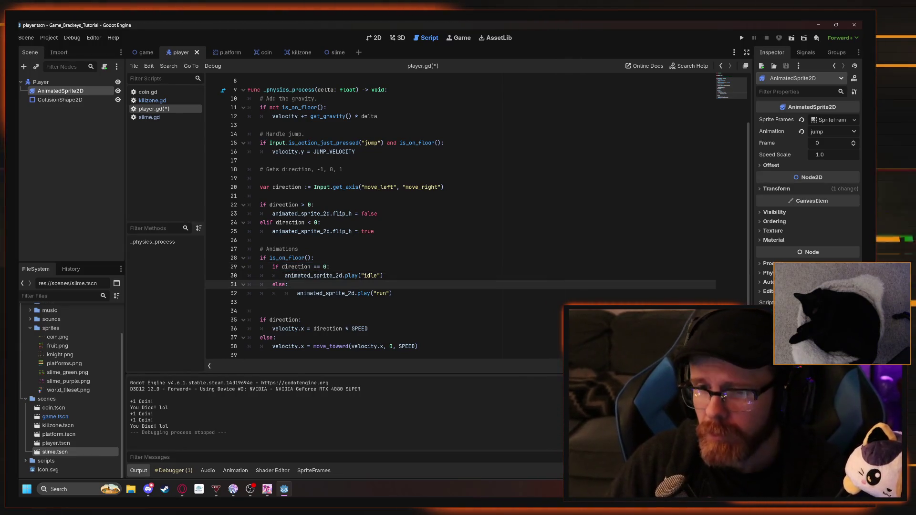
left_click(392, 292)
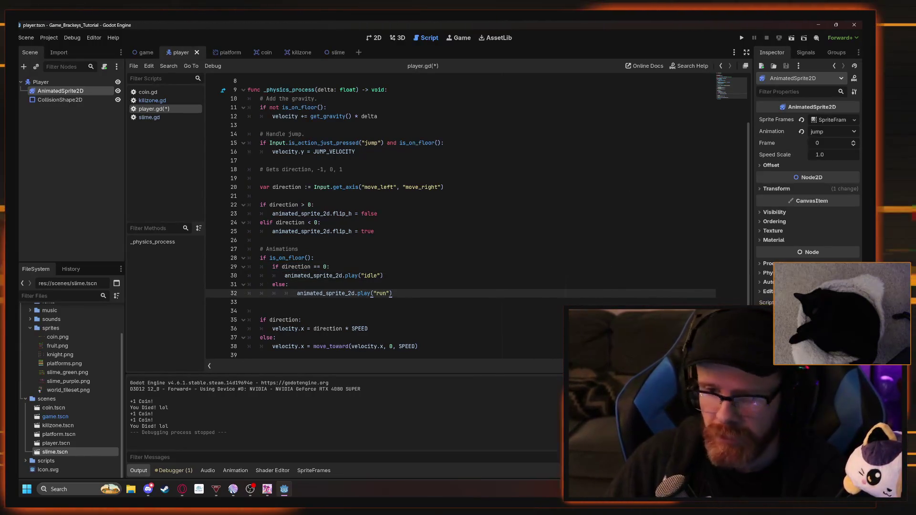
key("Return")
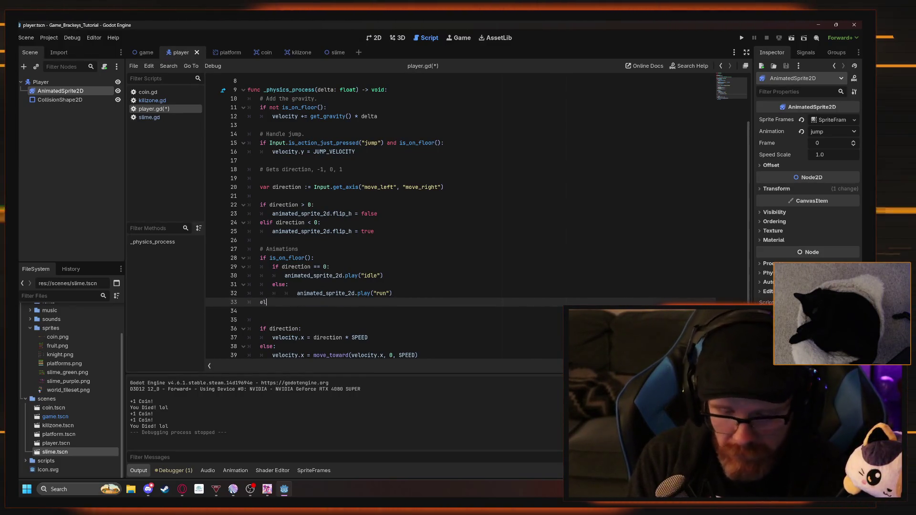
type("se:")
key("Return")
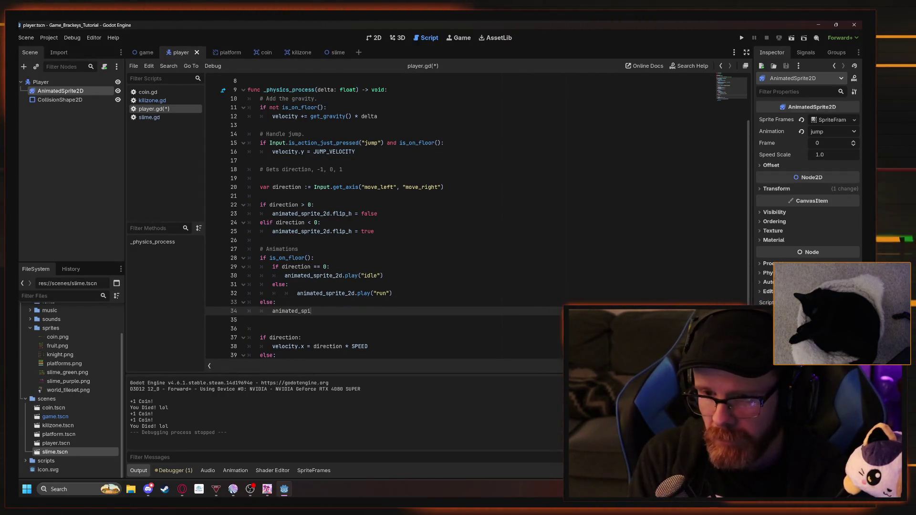
type("rite_2d.play(")
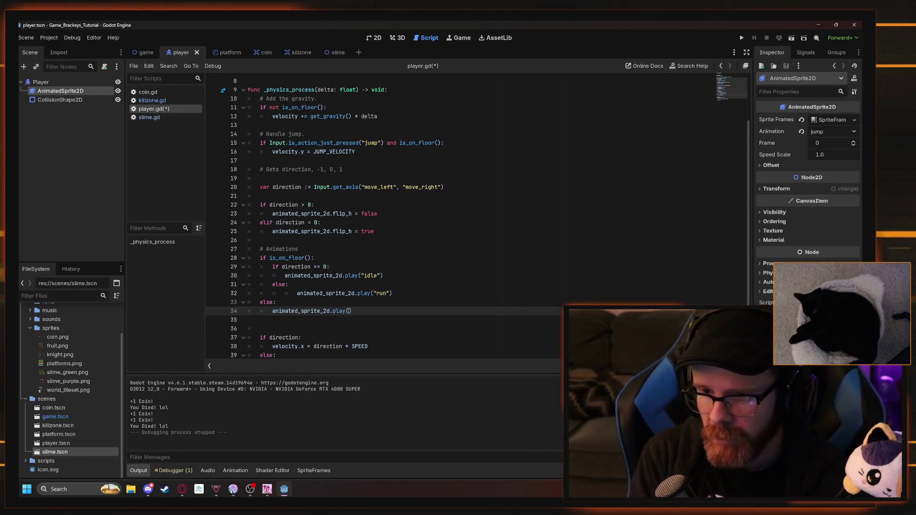
type("\"")
type("ump")
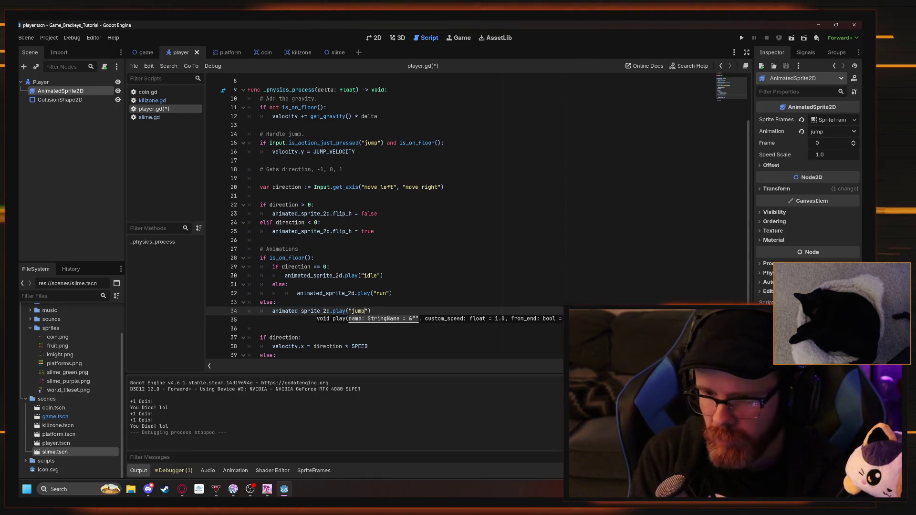
key("End")
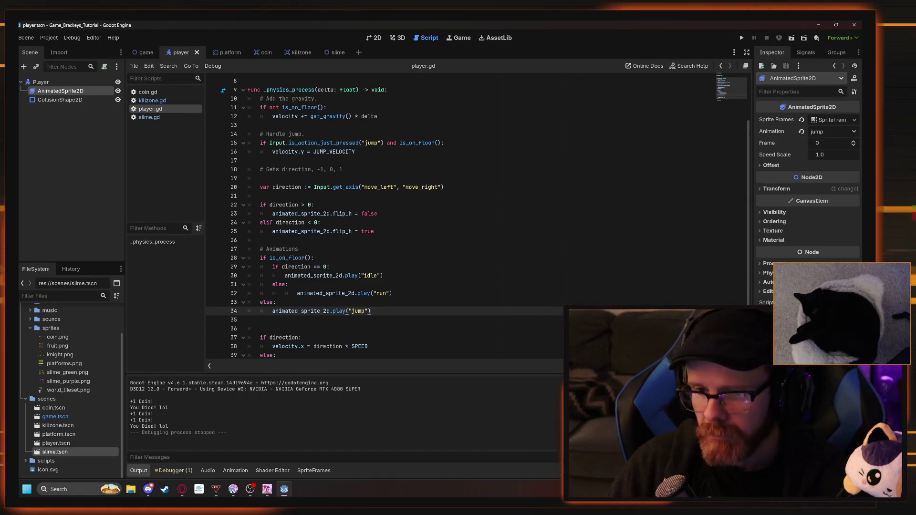
Remove the extra indent from the run animation line
left_click(296, 293)
key("BackSpace")
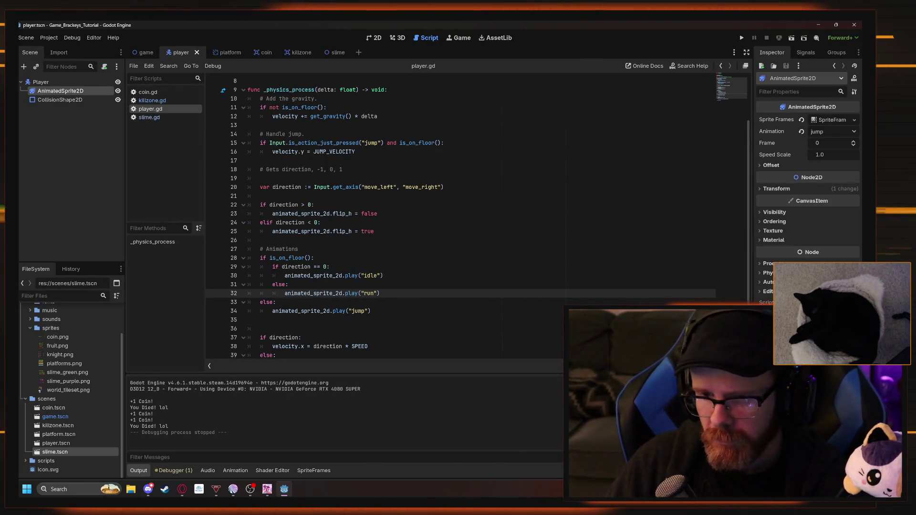
left_click(288, 285)
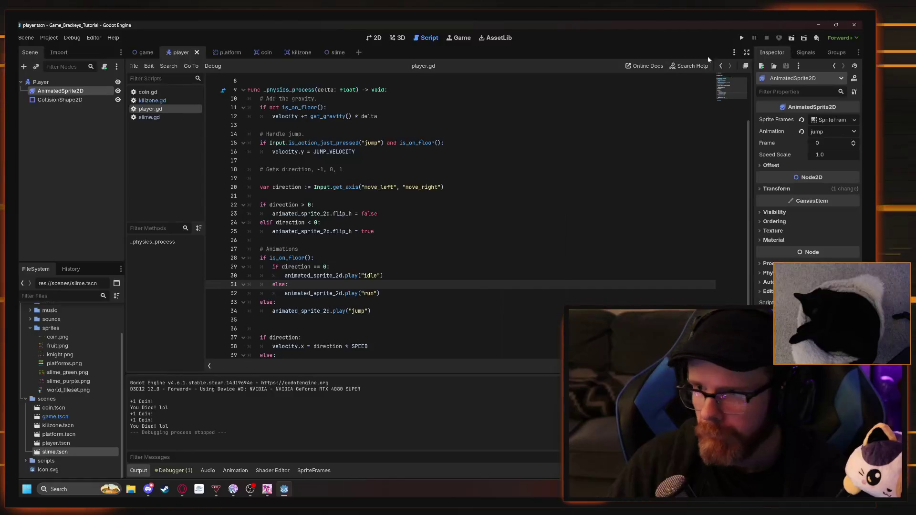
Run the game and jump the knight onto higher platforms to check the jump animation
left_click(741, 38)
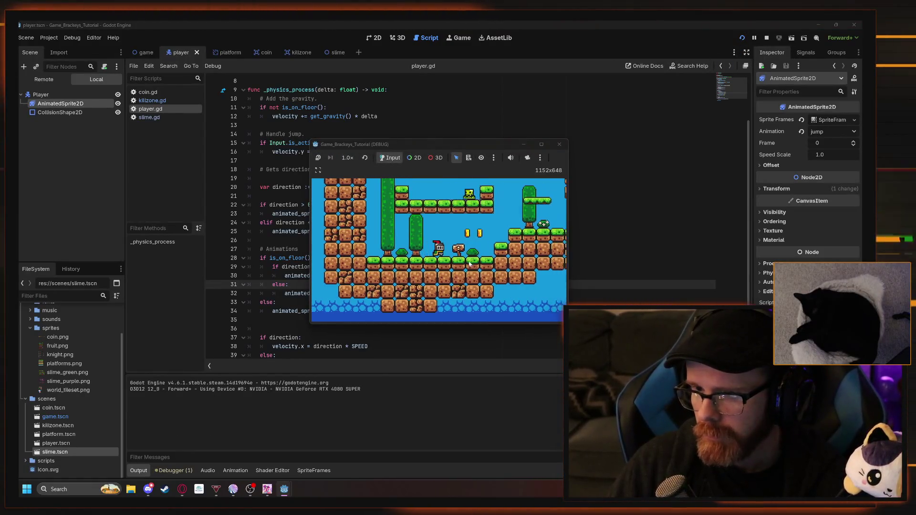
key("Right")
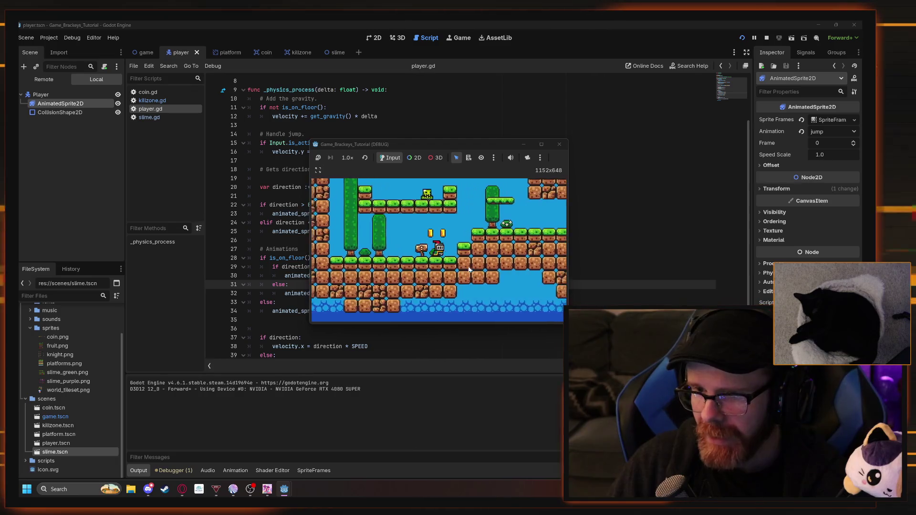
key("space")
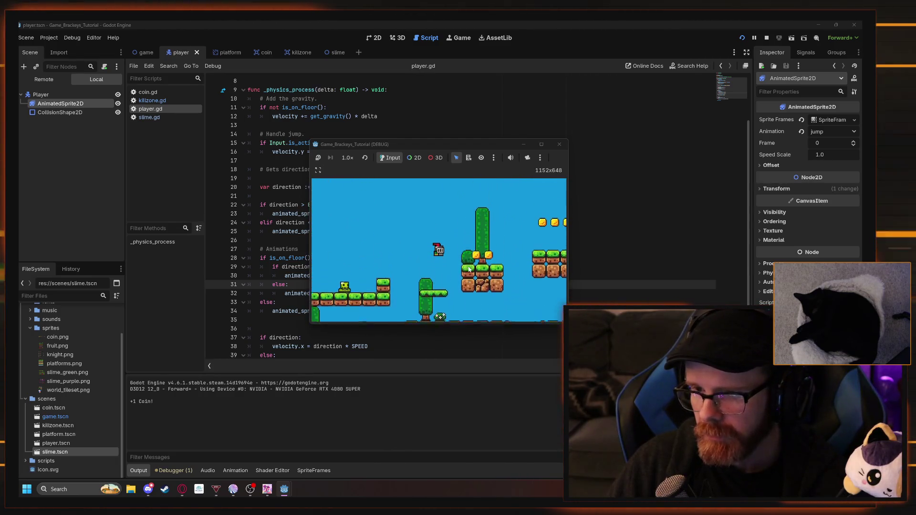
key("Left")
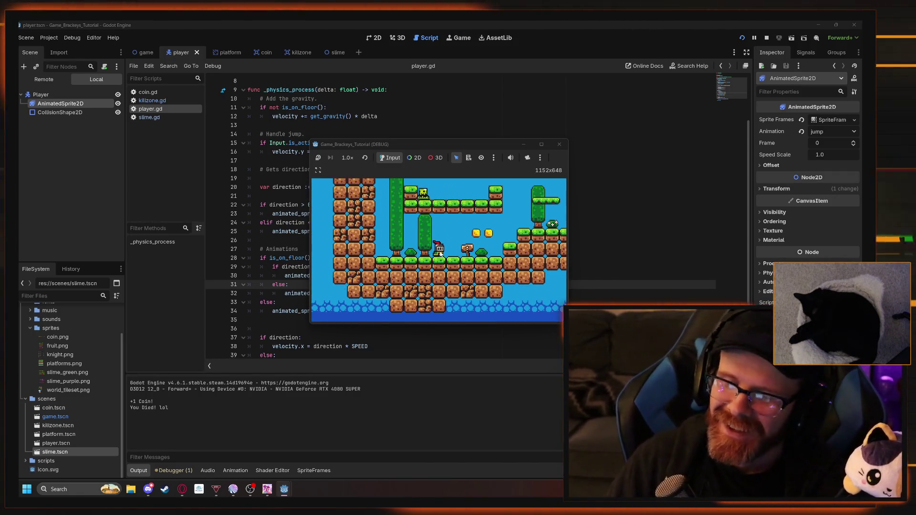
key("Right")
key("space")
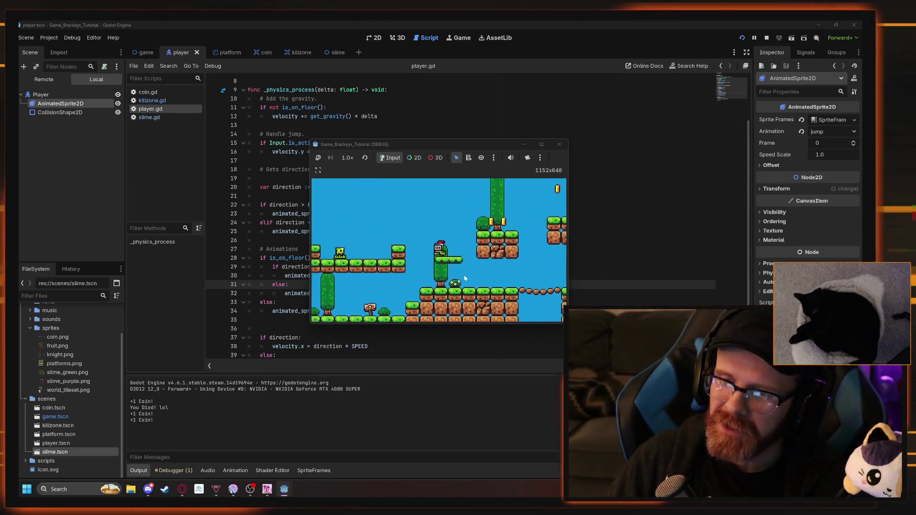
key("Right")
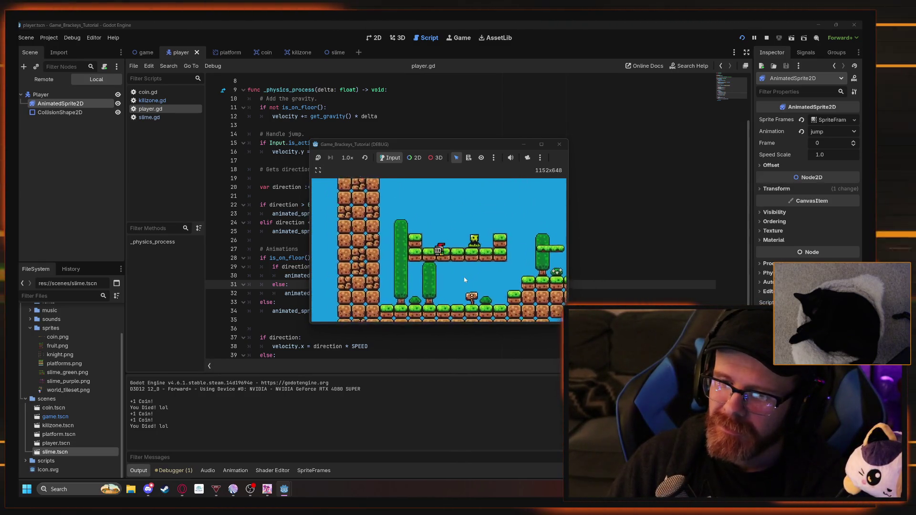
Jump across the gap to collect the three coins, return to the grass platform, and close the game
key("Right")
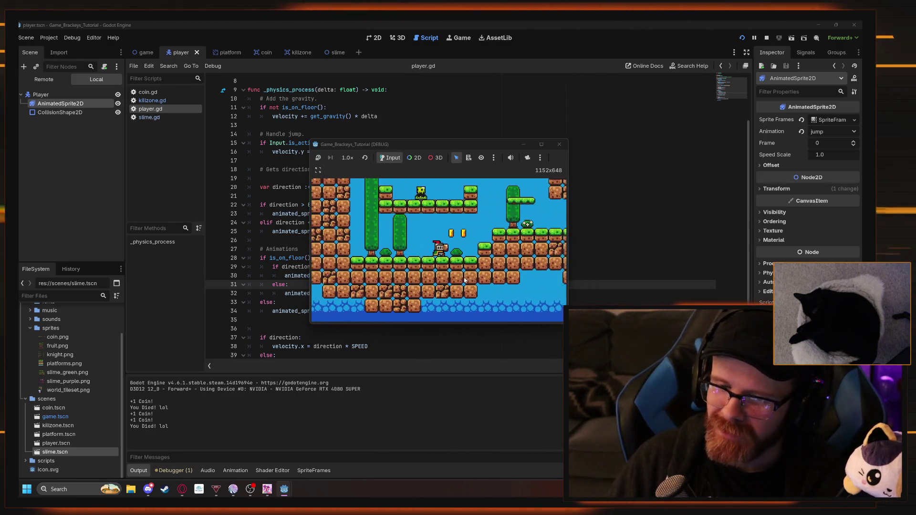
key("Right")
key("space")
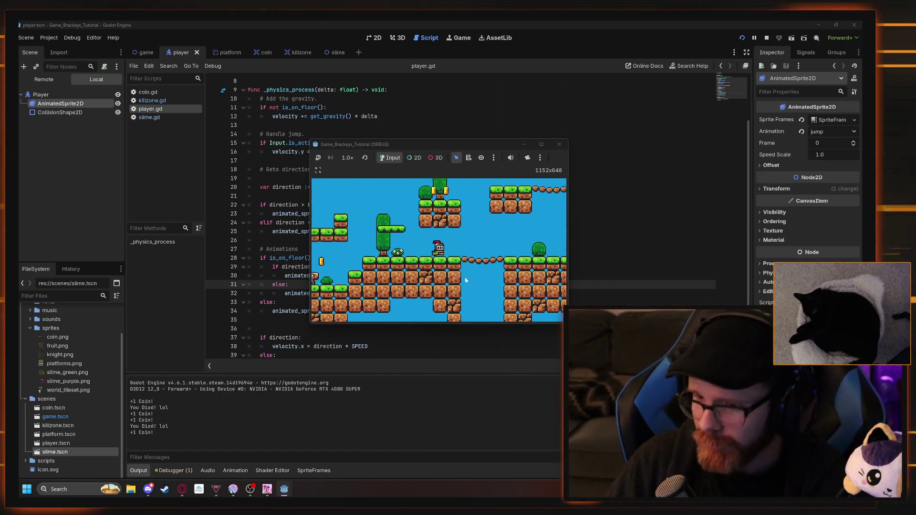
key("Right")
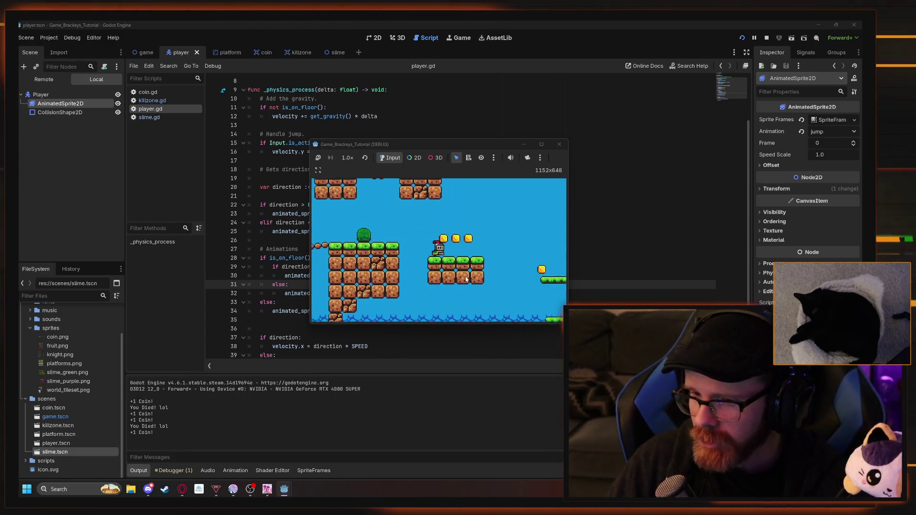
key("space")
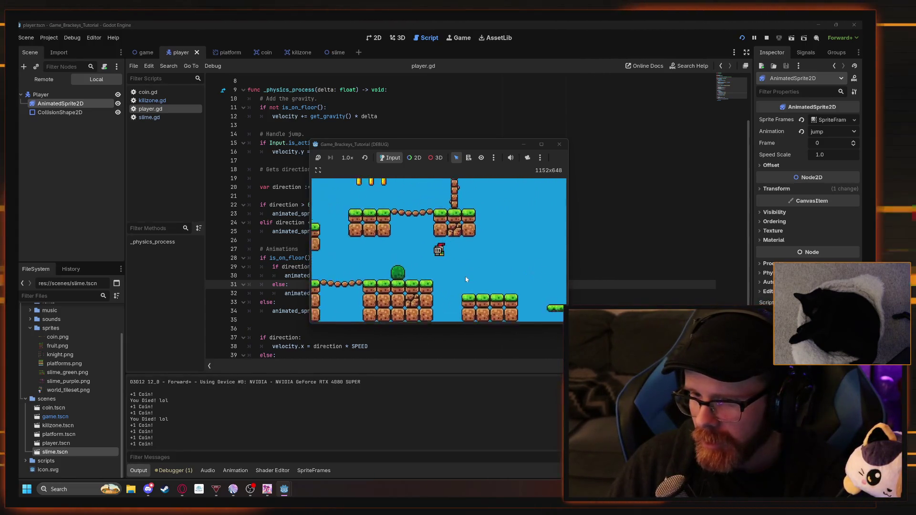
key("Right")
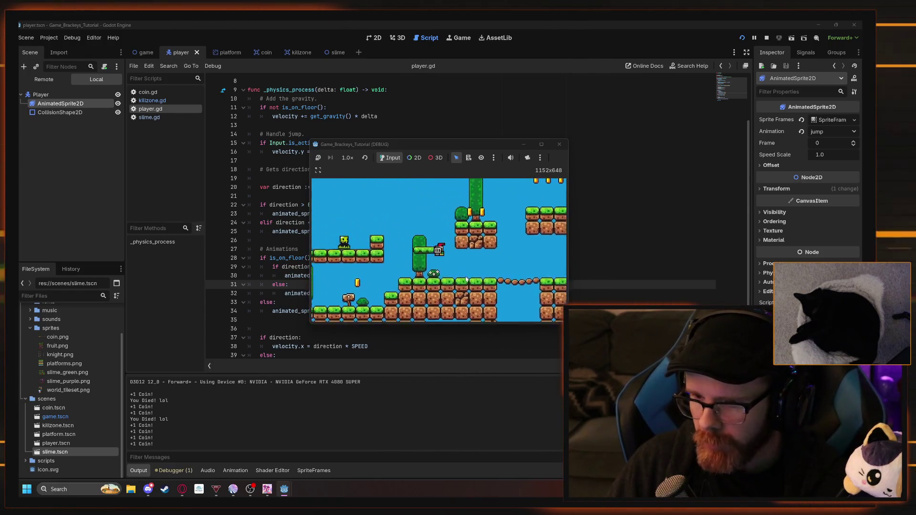
key("Left")
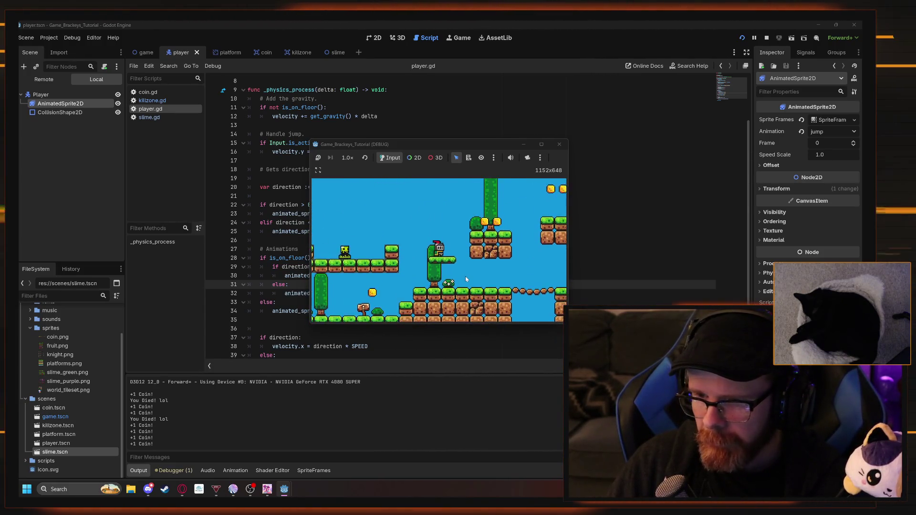
key("Left")
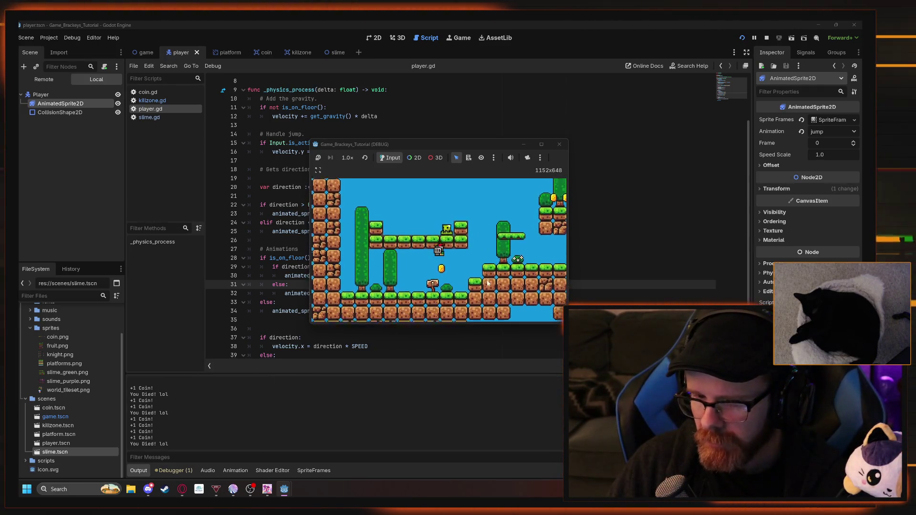
left_click(560, 145)
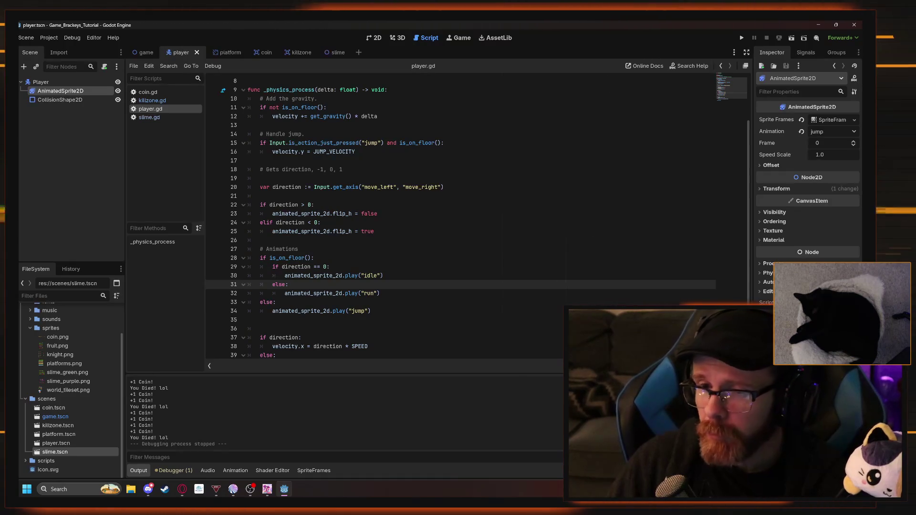
left_click(153, 101)
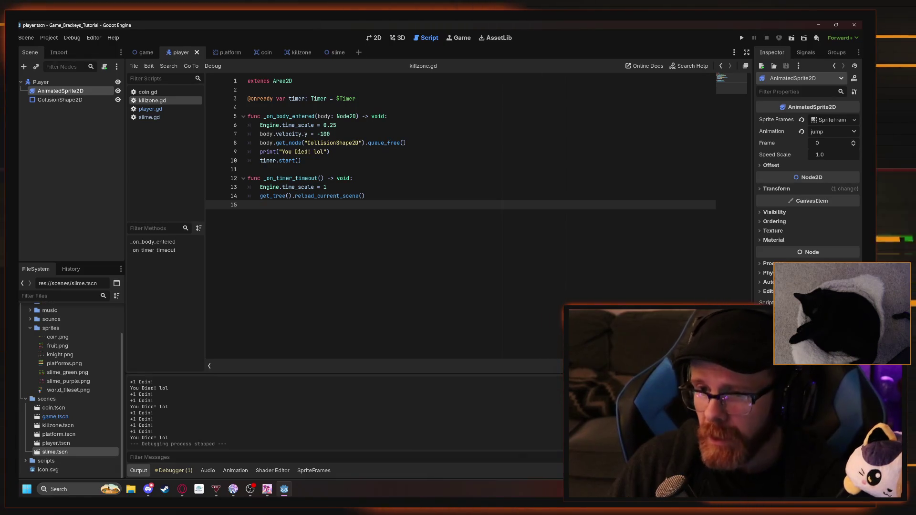
key("shift+Home")
key("ctrl+c")
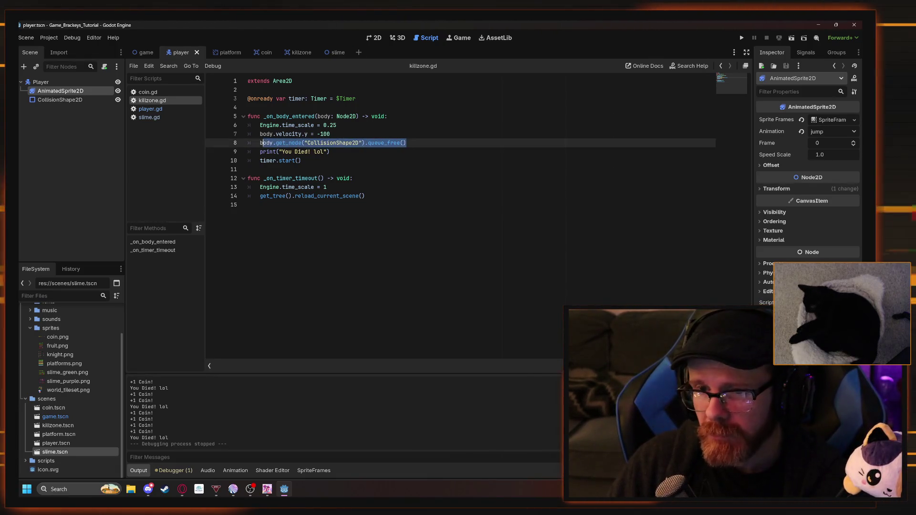
key("BackSpace")
left_click(330, 134)
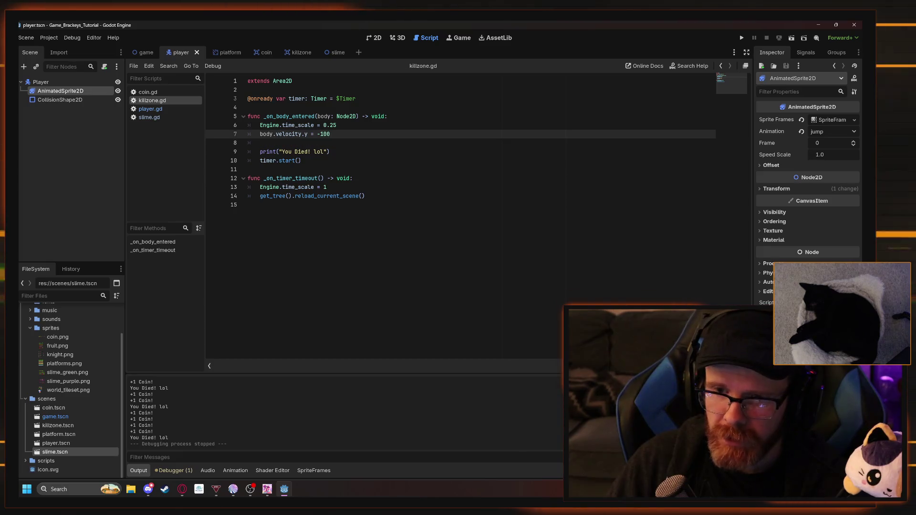
key("Home")
key("Return")
key("Up")
key("ctrl+v")
key("ctrl+s")
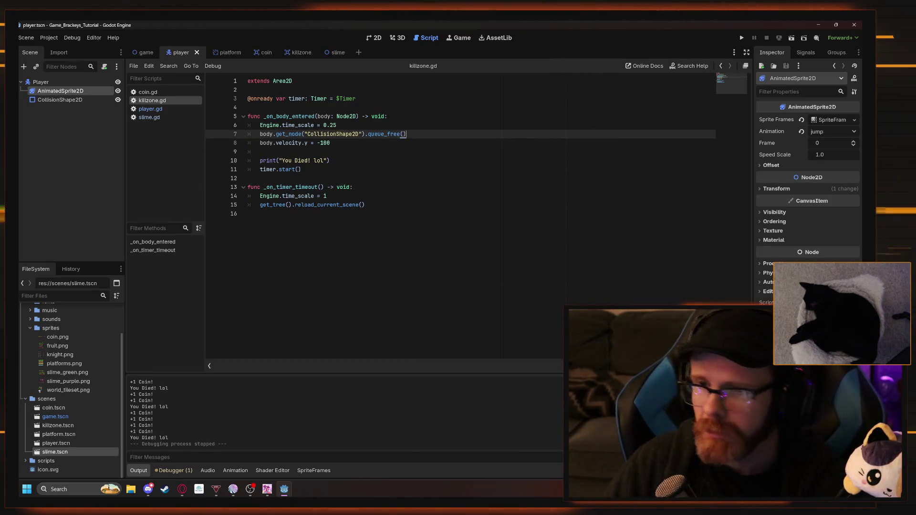
left_click(741, 38)
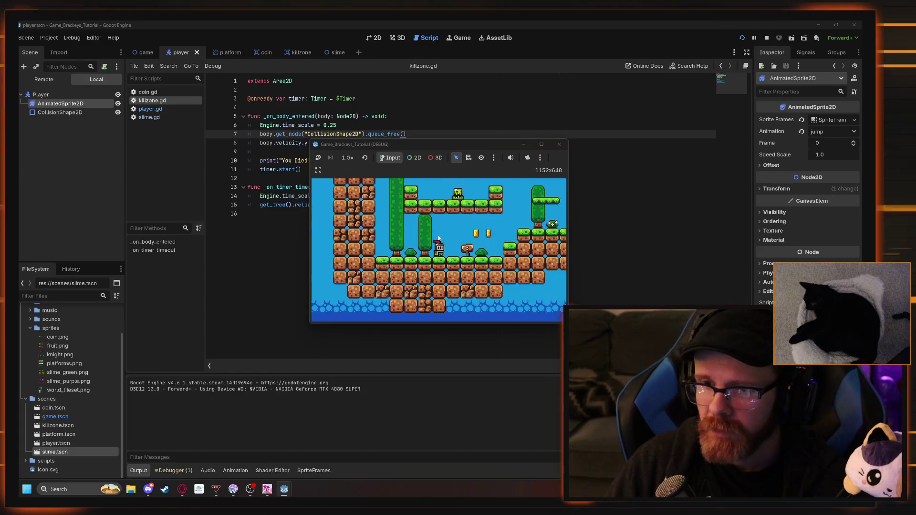
key("space")
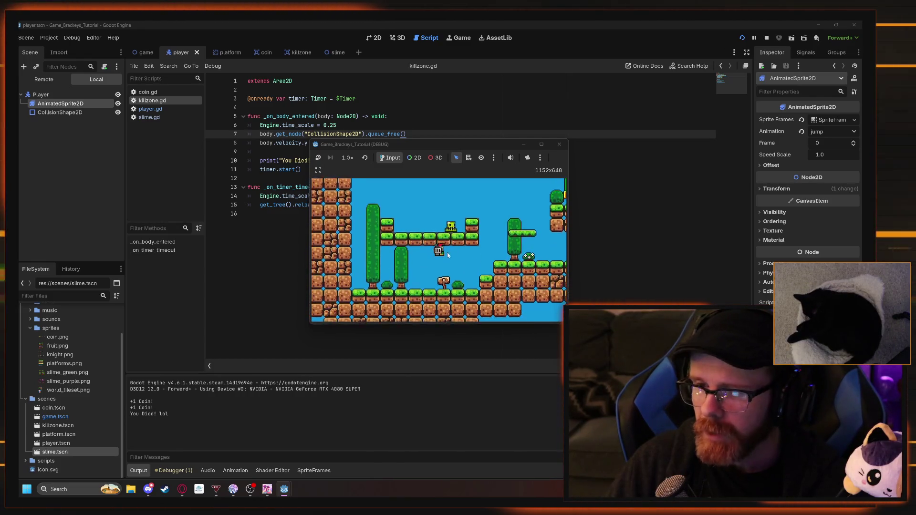
key("Right")
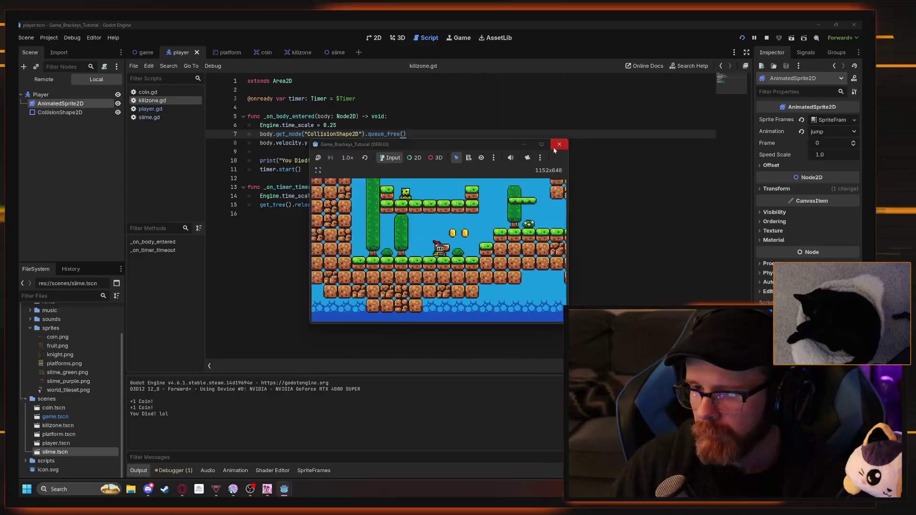
key("space")
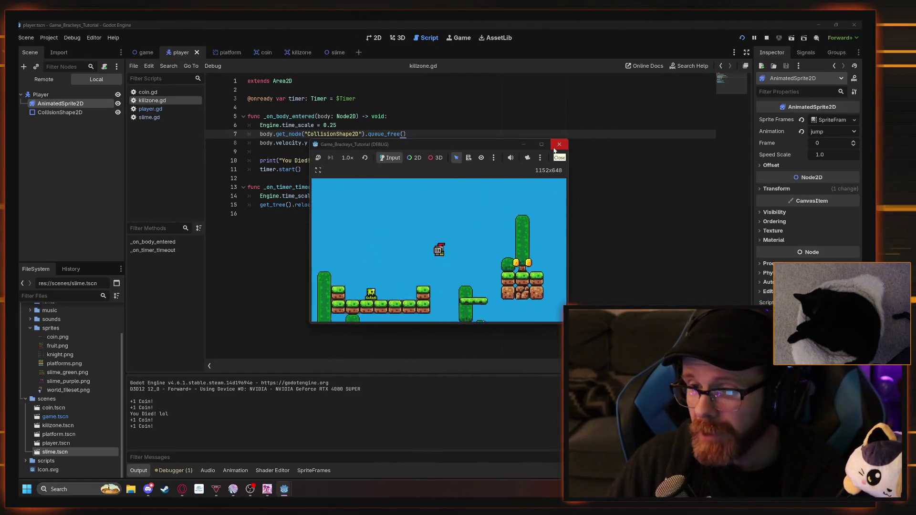
left_click(556, 146)
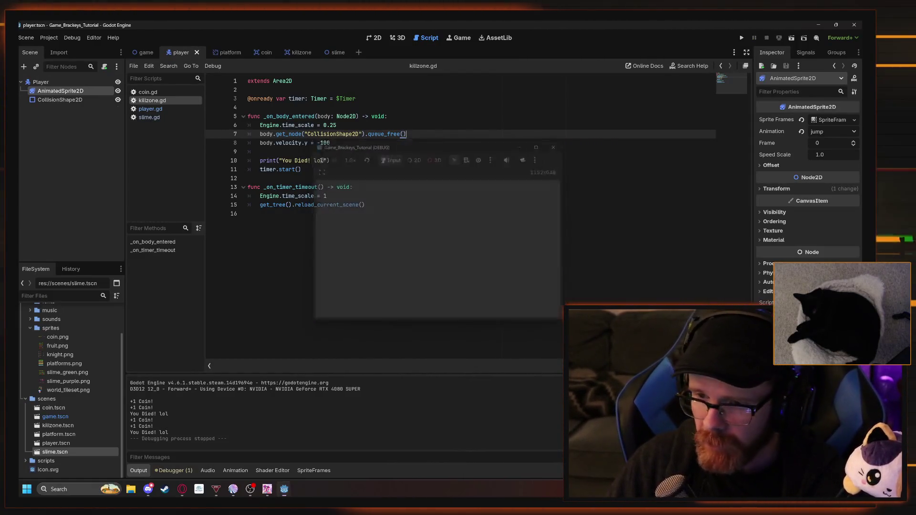
left_click_drag(404, 134, 267, 134)
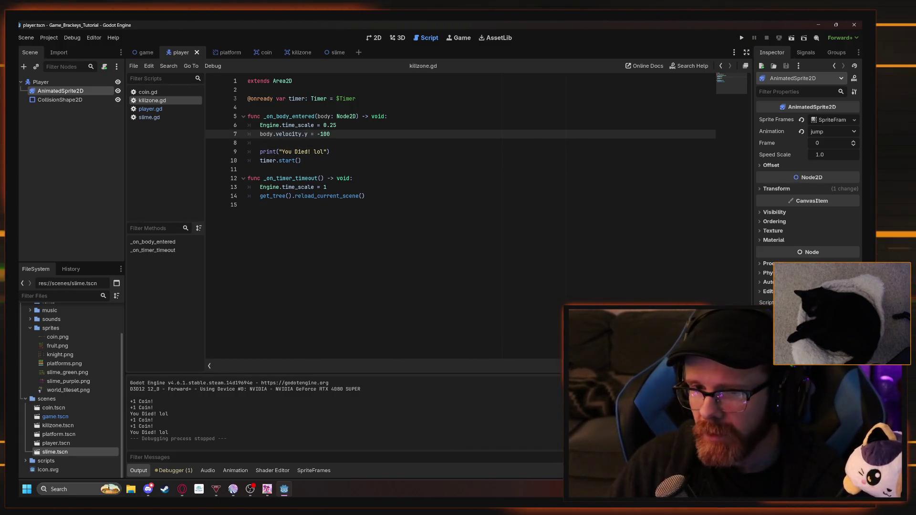
key("alt+Down")
type("body.get_node(\"CollisionShape2D\").queue_free()")
left_click(248, 170)
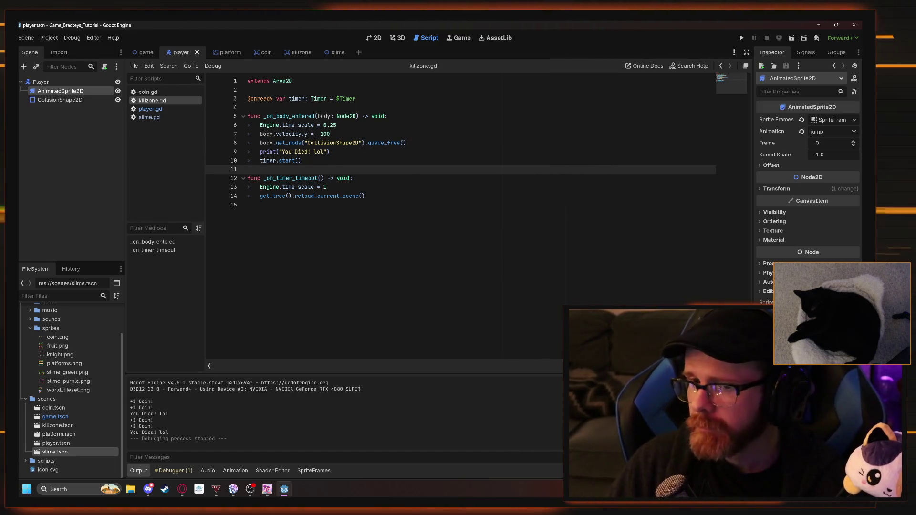
left_click(182, 489)
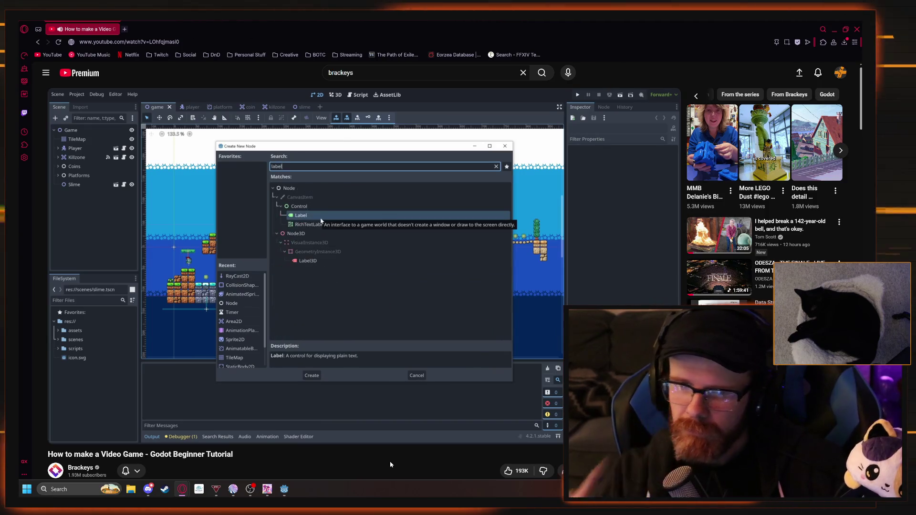
Pause the tutorial once the Label node is added, then minimize the browser
left_click(424, 310)
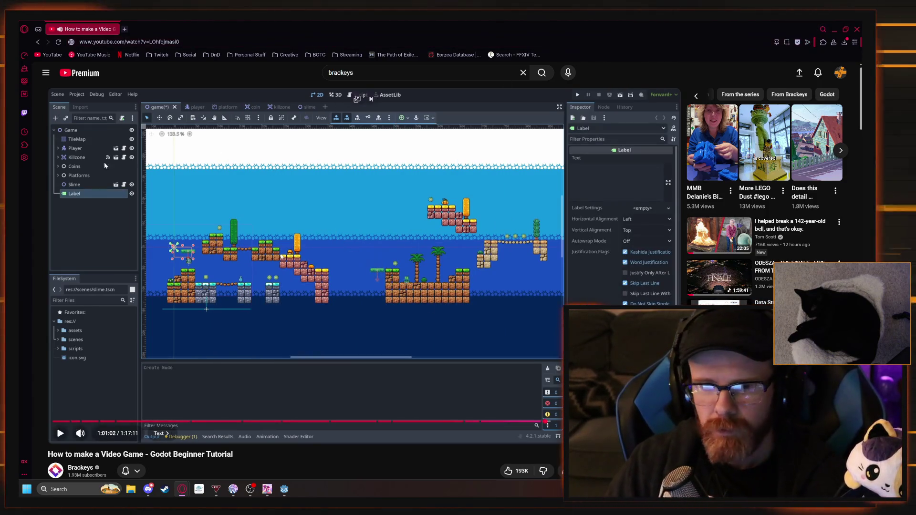
left_click(842, 31)
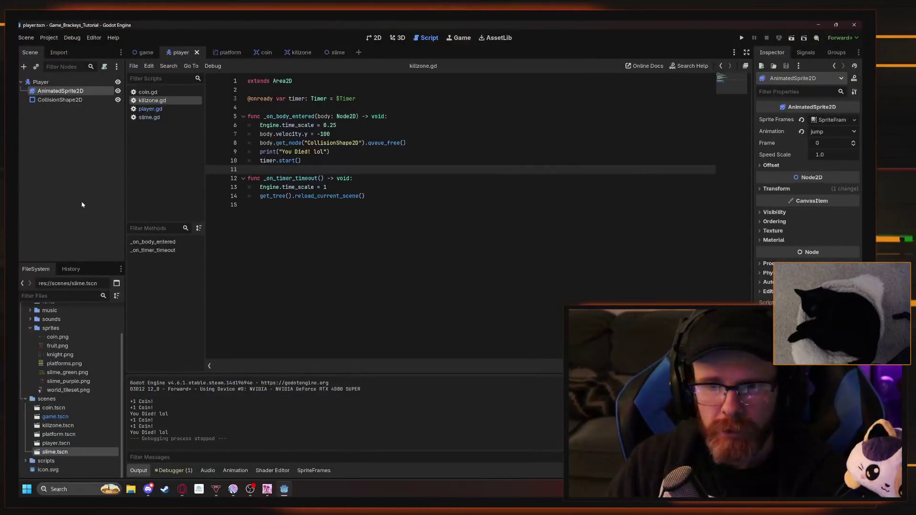
Show the game scene in 2D, select Game, and search 'label' in Create New Node
key("ctrl+shift+Tab")
key("ctrl+F1")
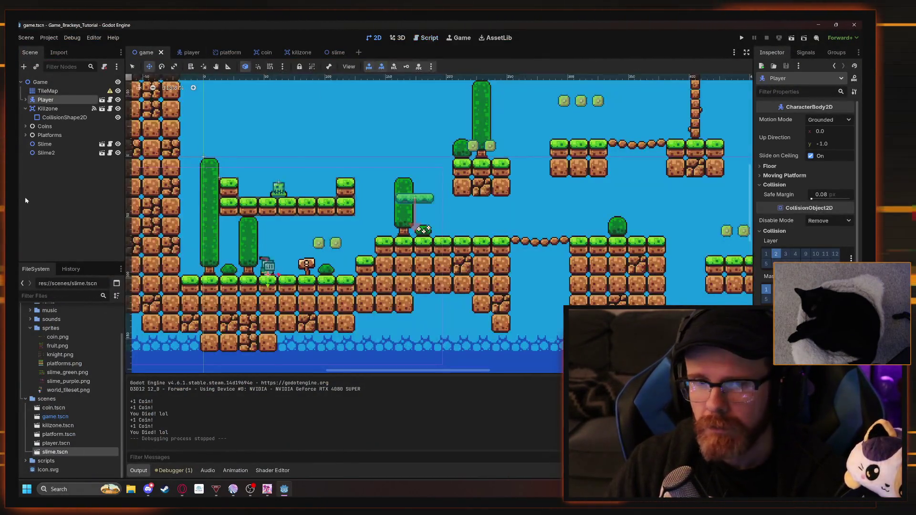
left_click(41, 82)
key("ctrl+a")
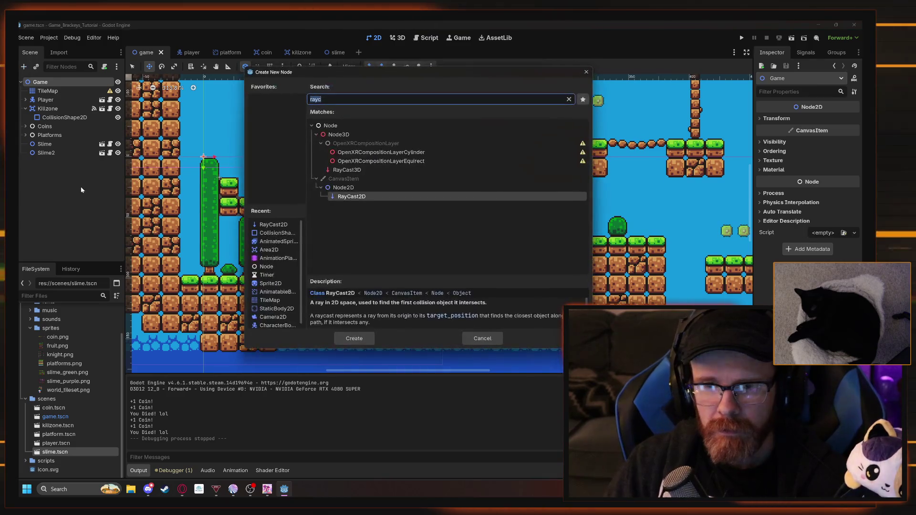
type("labal")
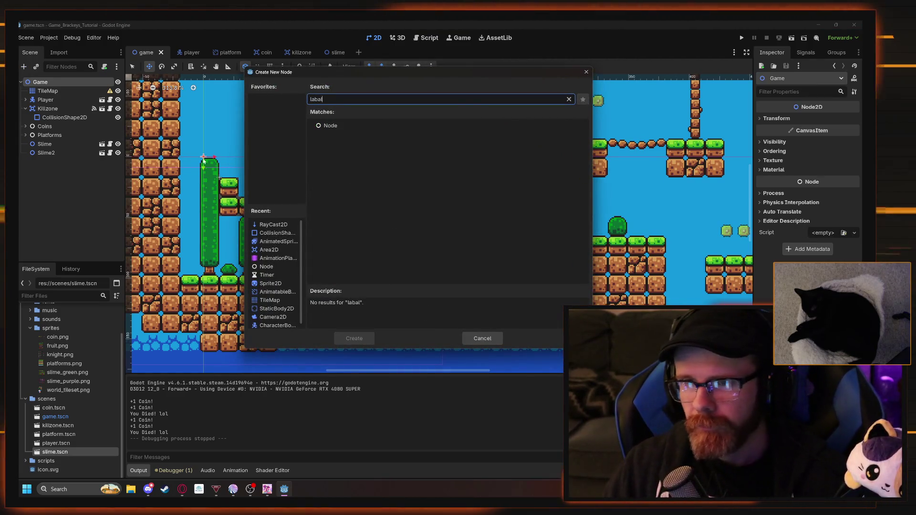
key("BackSpace")
key("BackSpace")
type("el")
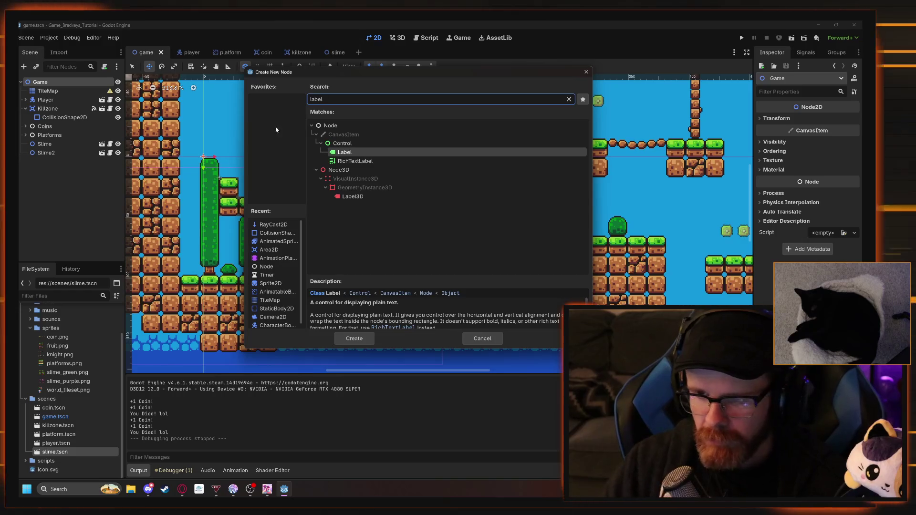
key("alt+Tab")
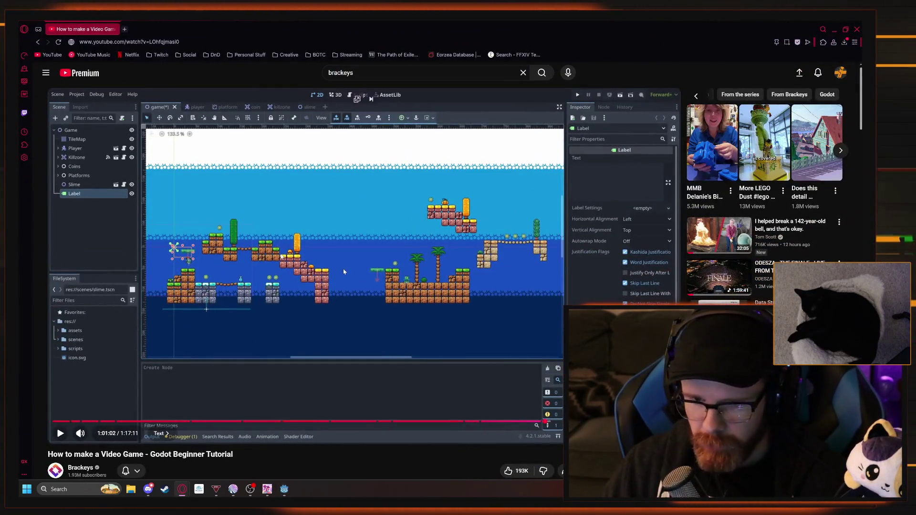
Create the Label node, then watch the tutorial position it and give it text
key("alt+Tab")
key("Return")
key("alt+Tab")
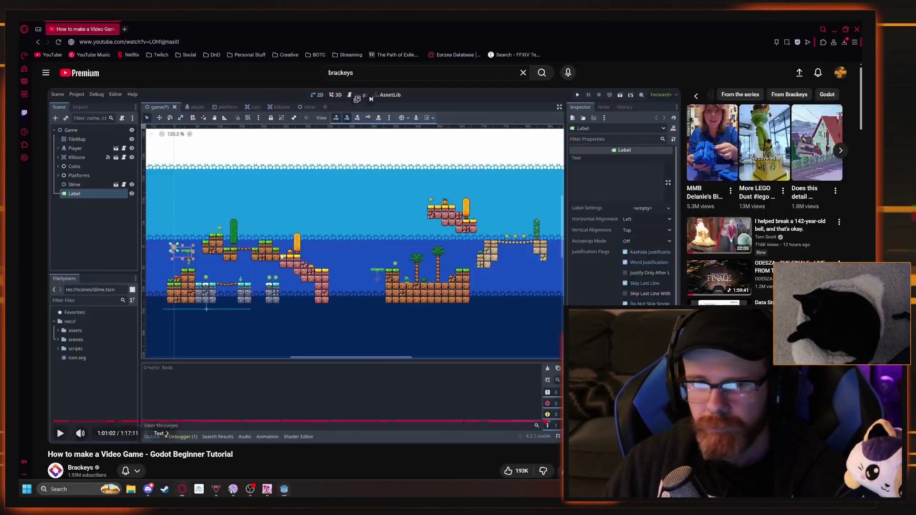
key("space")
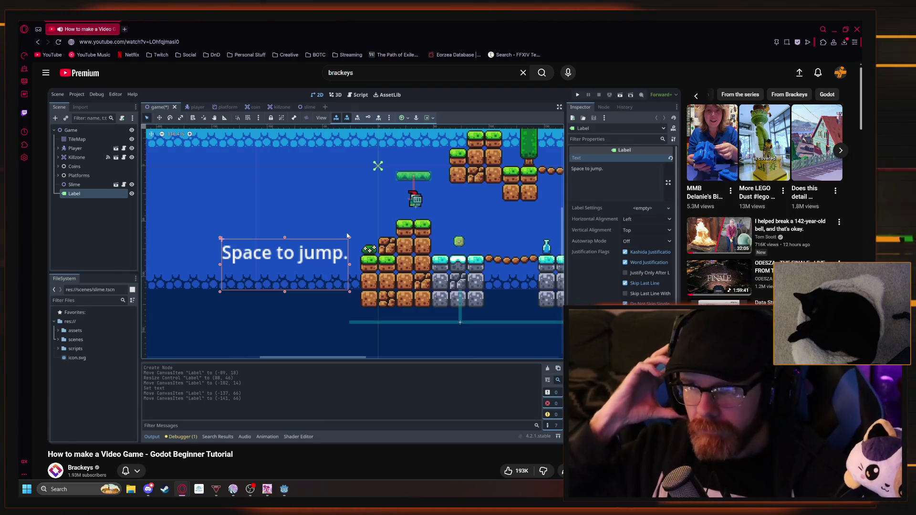
mouse_move(410, 292)
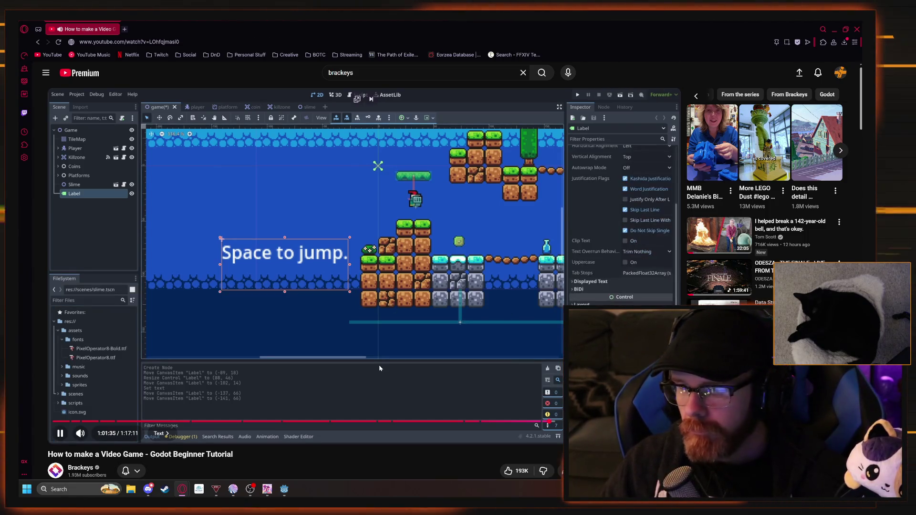
left_click(379, 368)
key("alt+Tab")
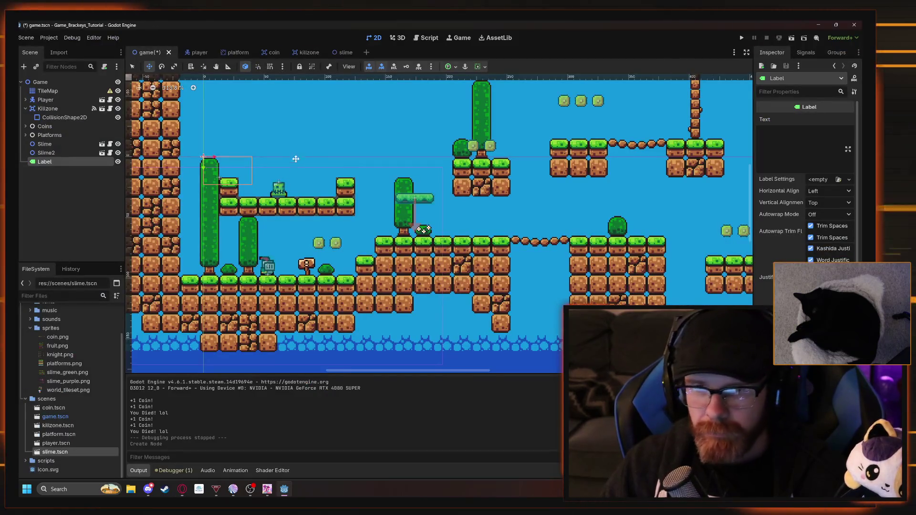
Position the Label above the starting platform with text 'Space to jump' and run the game
left_click_drag(248, 181, 374, 214)
left_click_drag(448, 215, 420, 191)
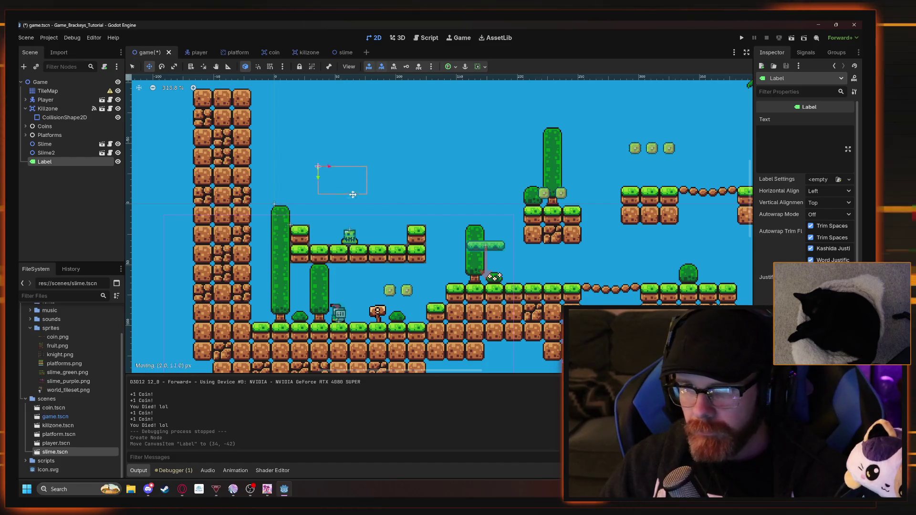
left_click_drag(352, 194, 354, 211)
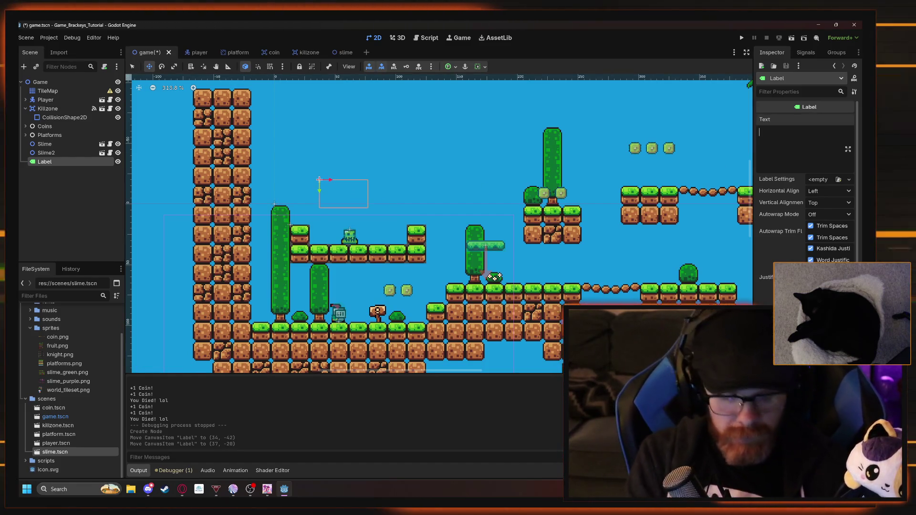
type("Space ")
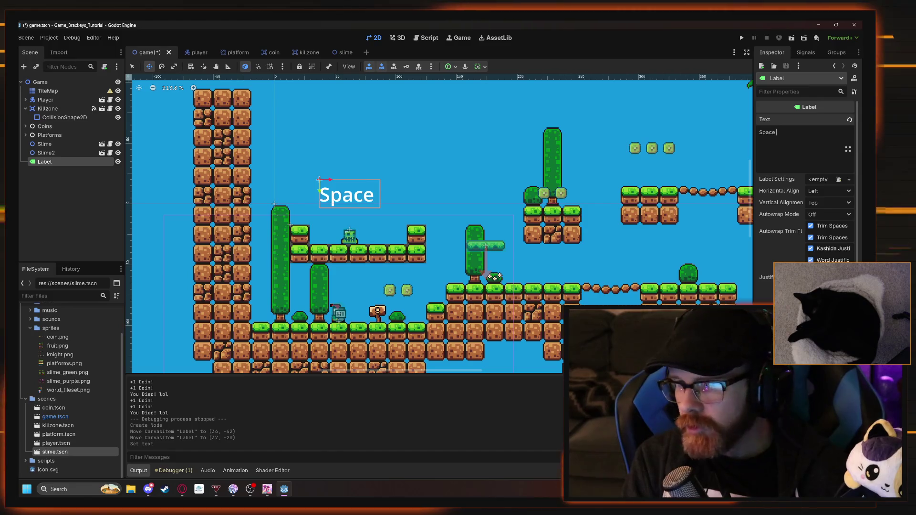
type("to u")
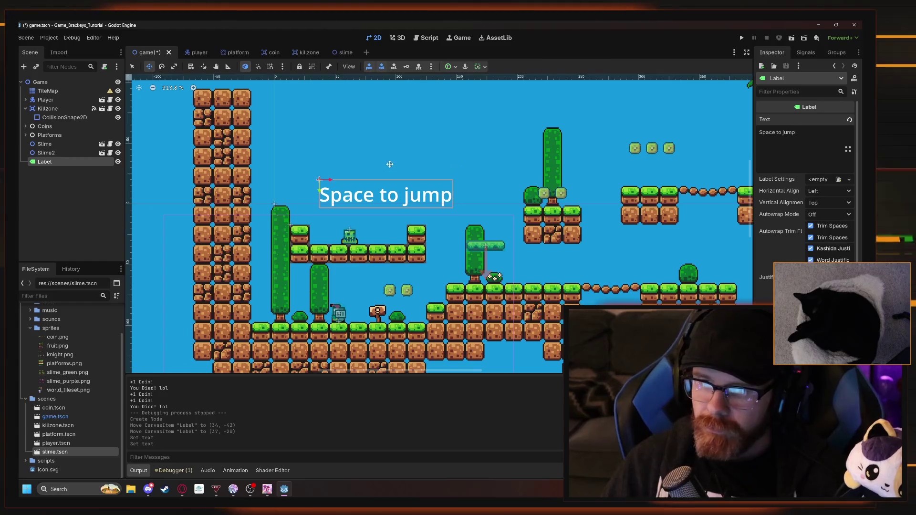
left_click_drag(389, 165, 362, 178)
scroll(334, 215, "up", 5)
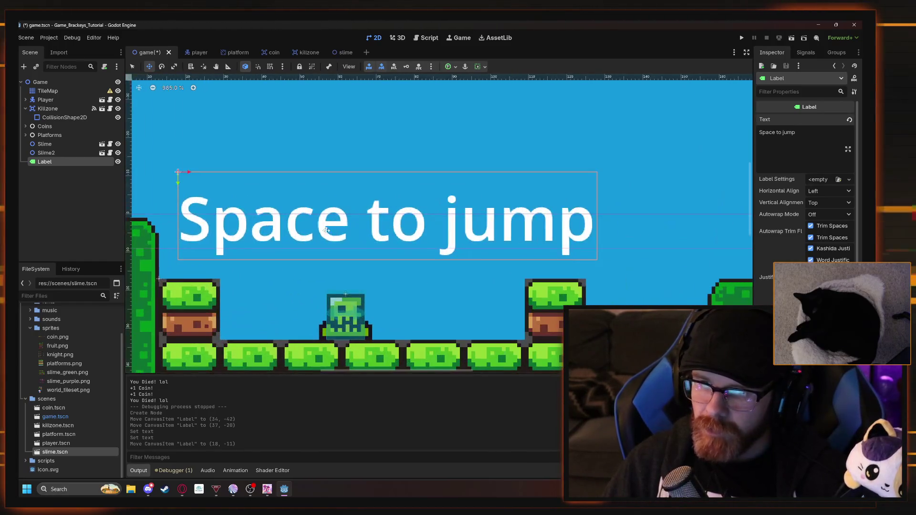
scroll(327, 230, "up", 3)
scroll(318, 237, "down", 8)
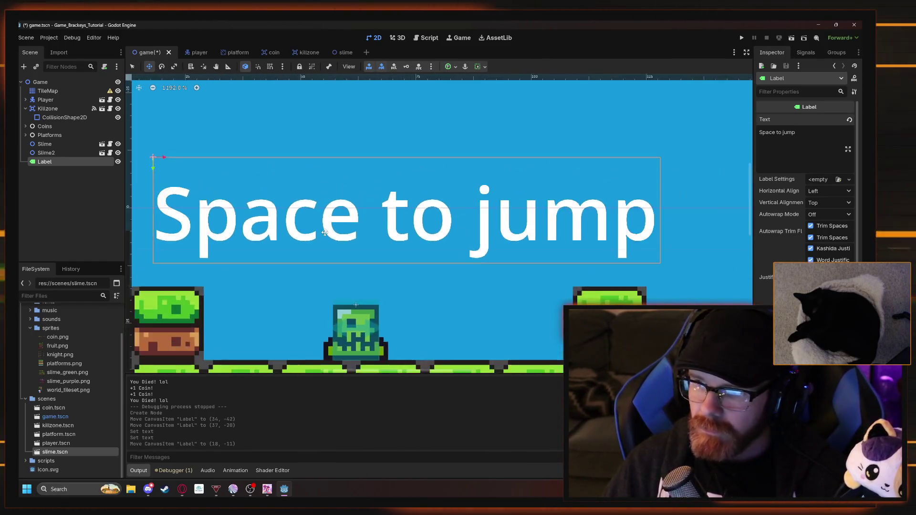
scroll(329, 233, "down", 2)
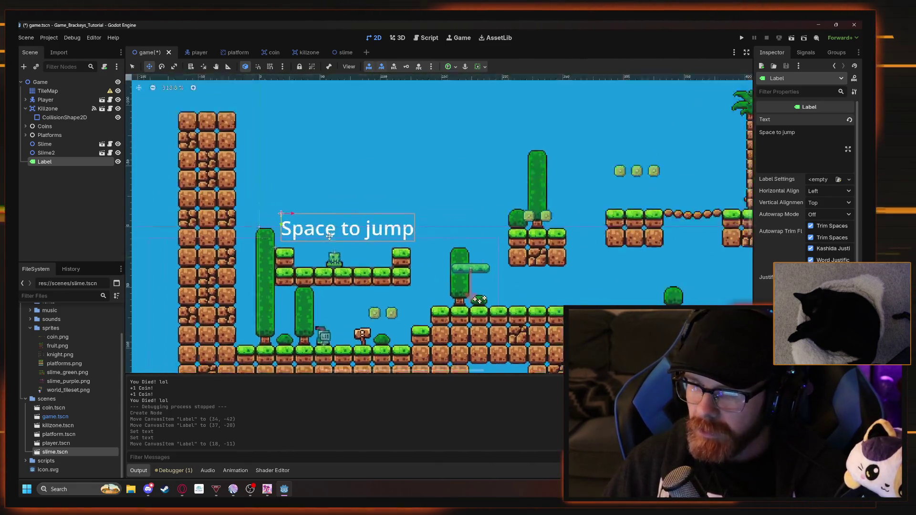
scroll(334, 234, "up", 3)
left_click(741, 37)
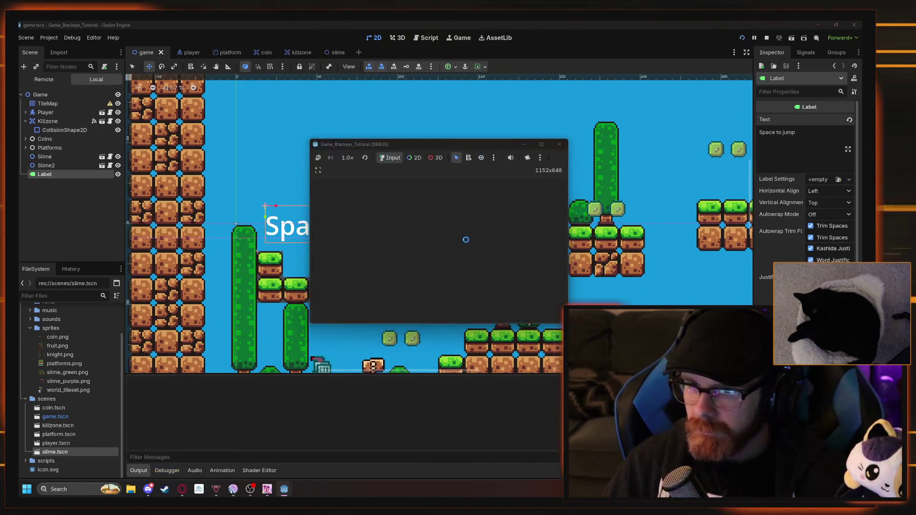
Walk and jump the player right and left past the label, then stop the game
key("Right")
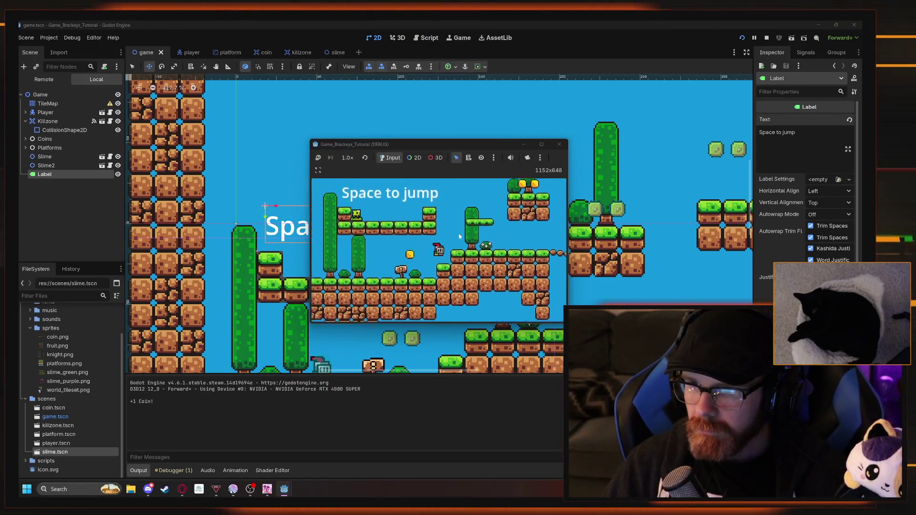
key("Right")
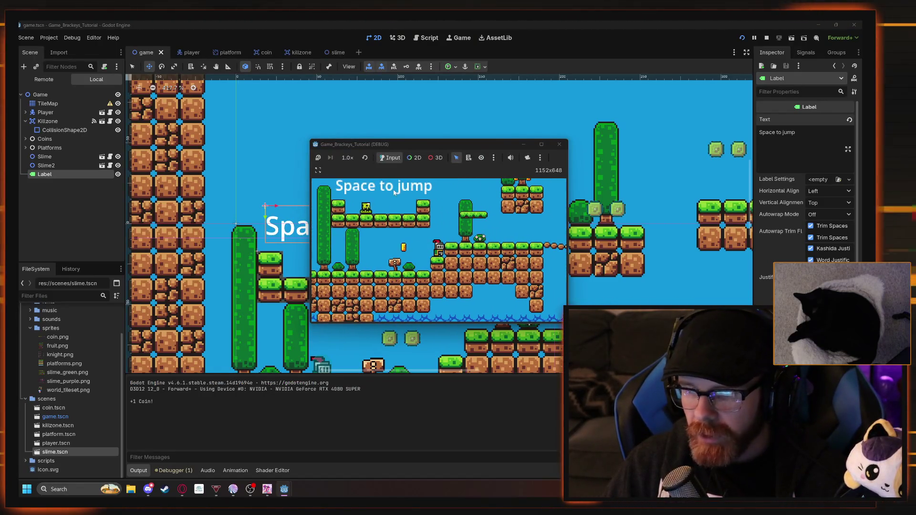
key("Right")
key("space")
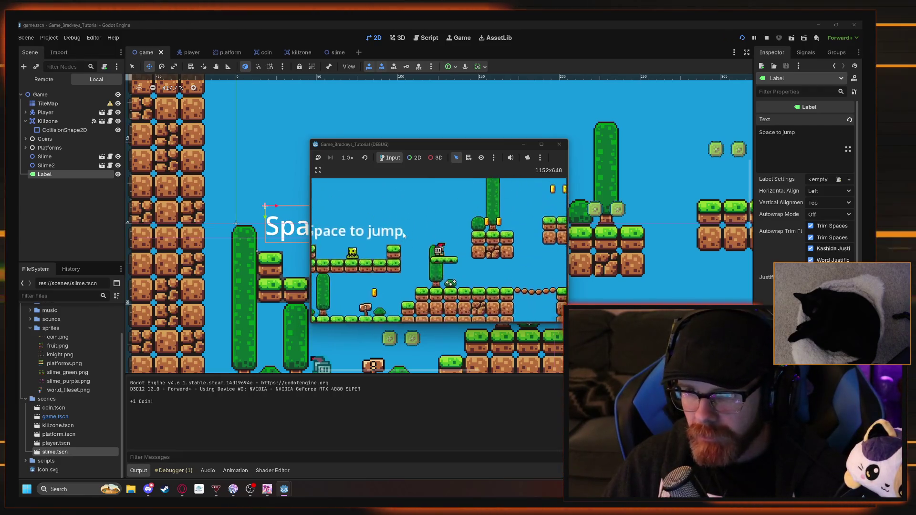
key("Left")
key("space")
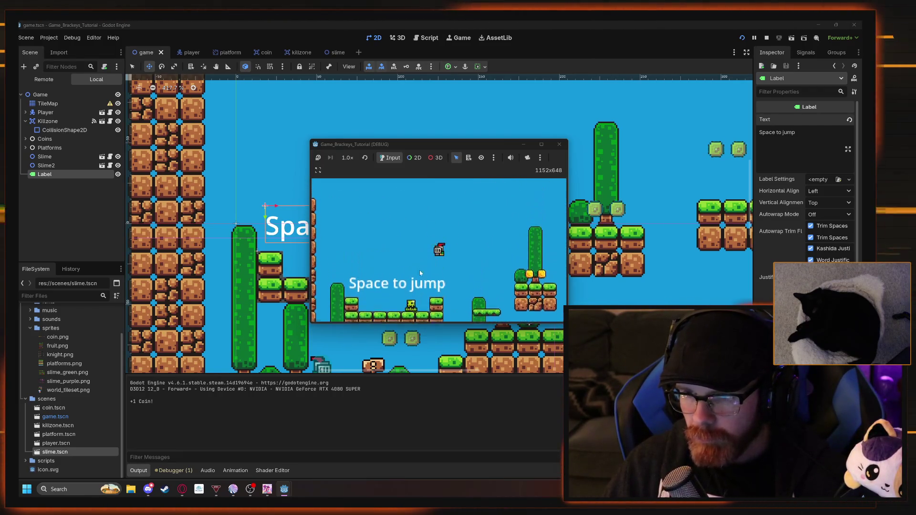
left_click(559, 145)
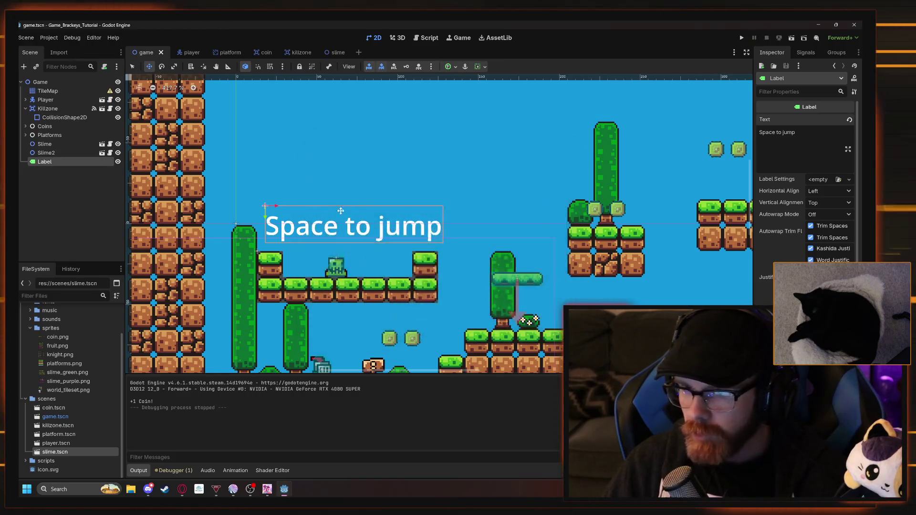
scroll(340, 242, "up", 12)
scroll(340, 242, "down", 15)
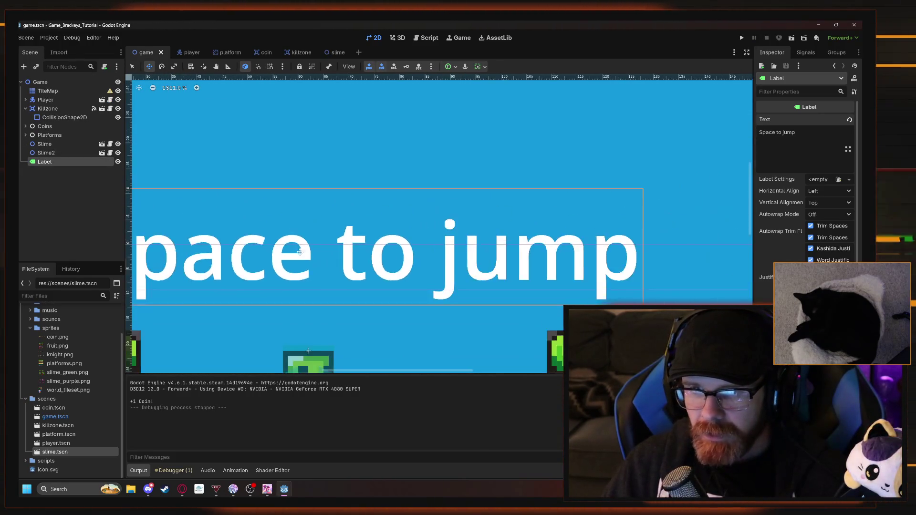
scroll(313, 255, "up", 4)
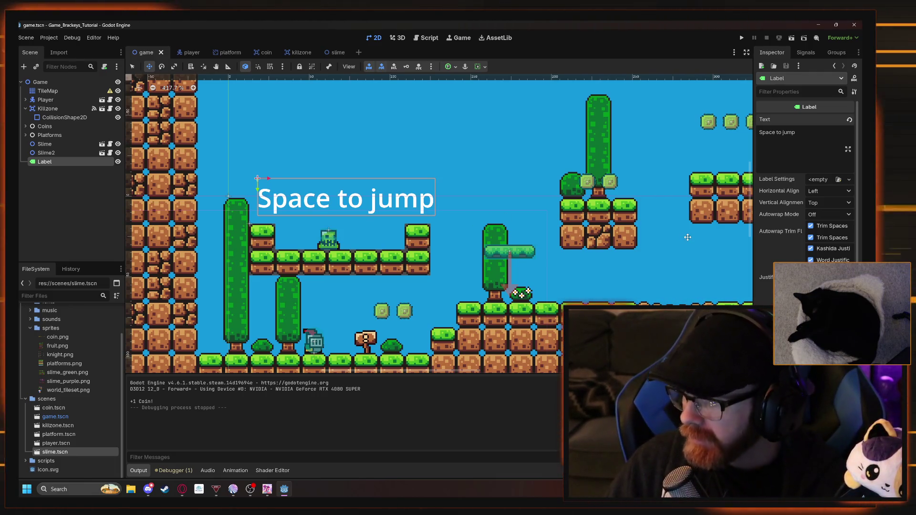
mouse_move(233, 490)
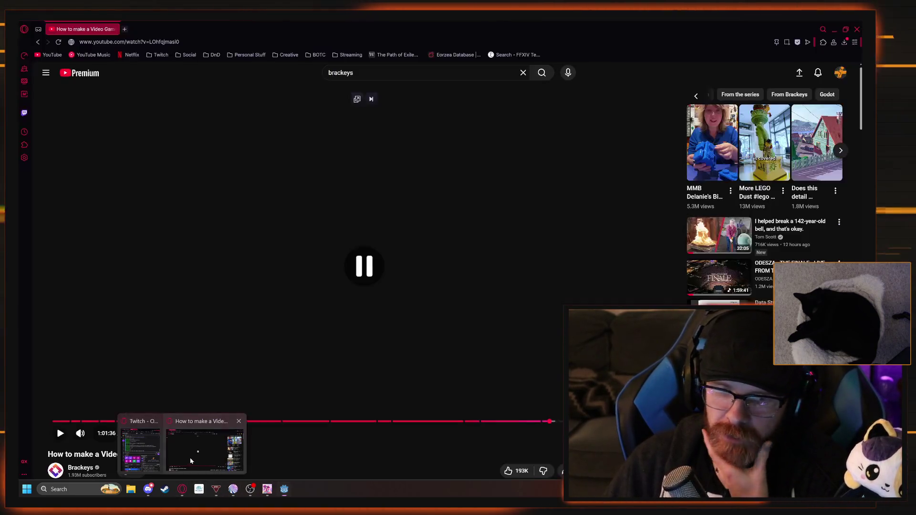
Briefly resume and pause the tutorial video, then return to the Godot editor
left_click(222, 453)
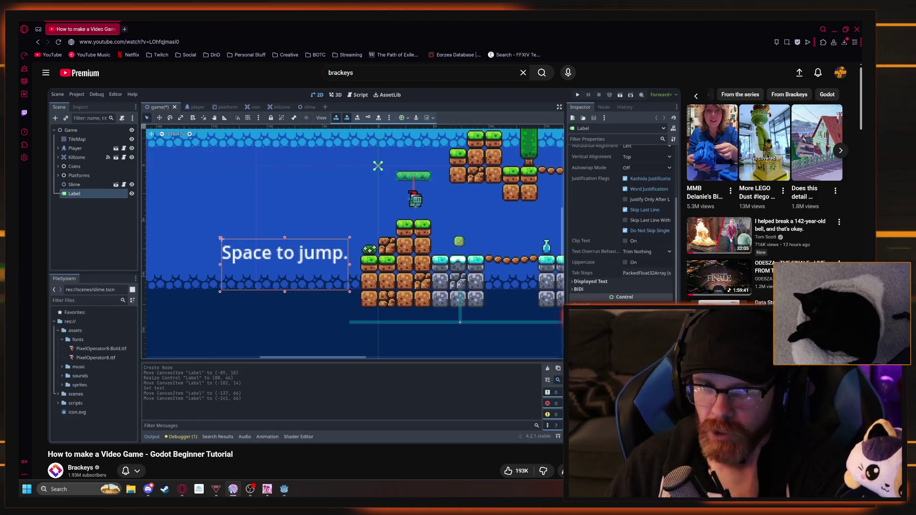
left_click(318, 337)
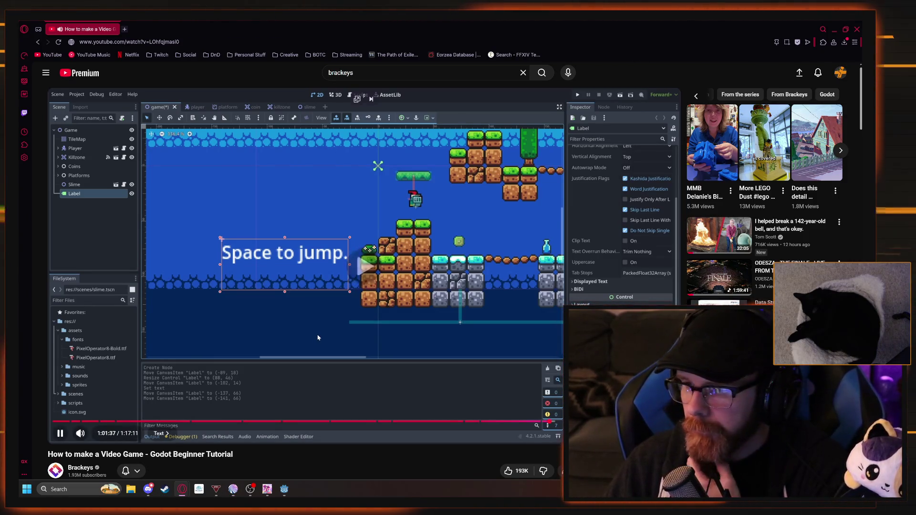
left_click(318, 338)
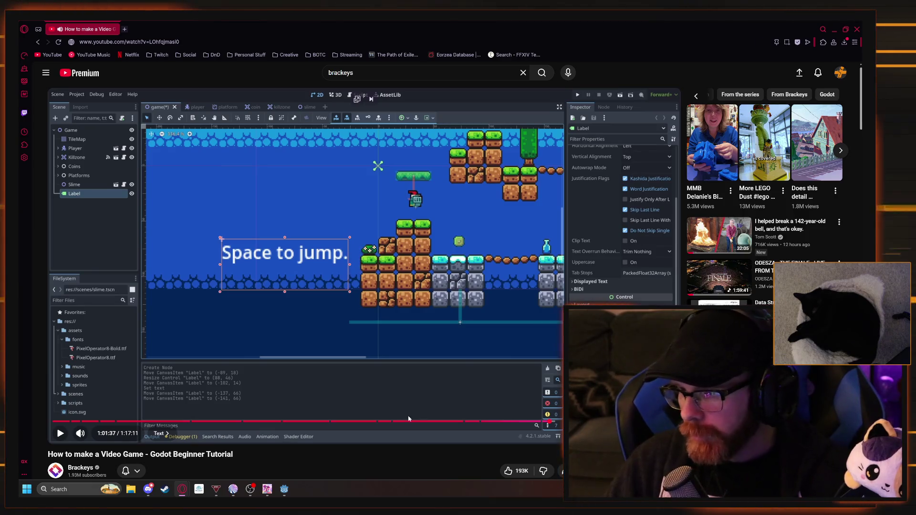
key("alt+Tab")
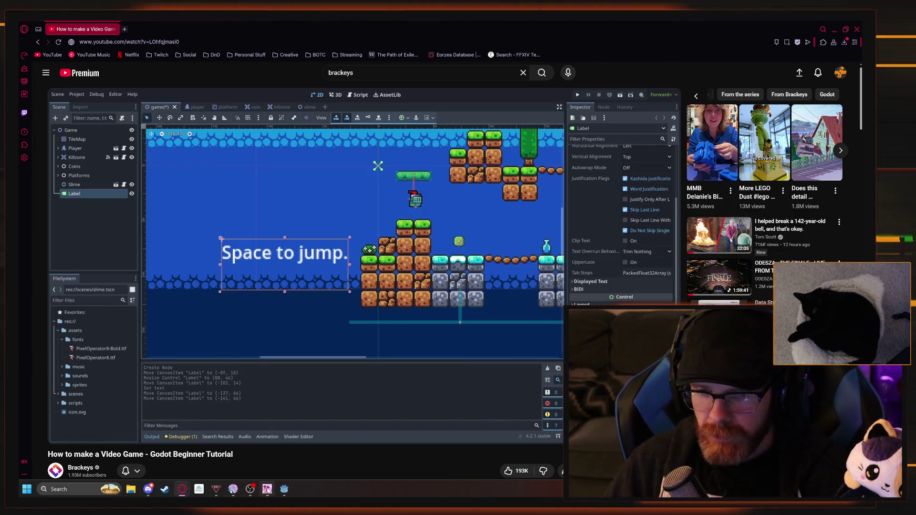
left_click(284, 489)
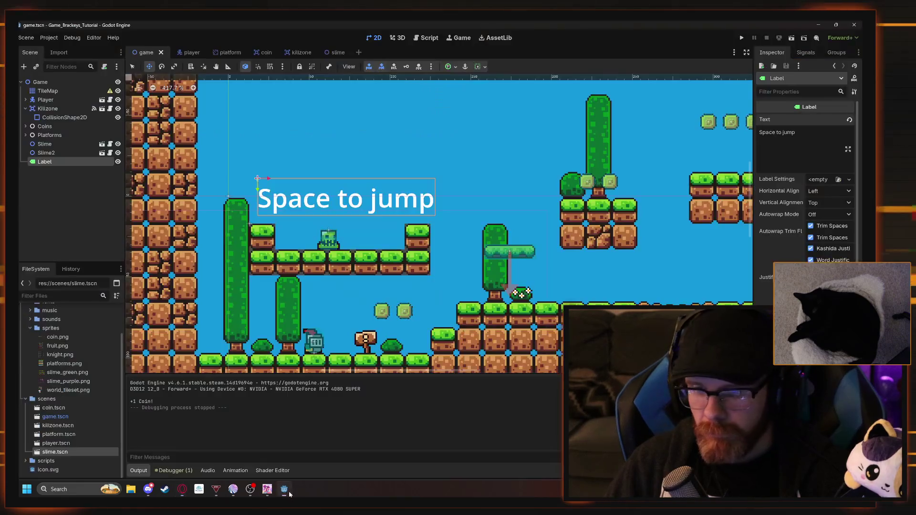
Scroll through the Label's Inspector properties, then pause the tutorial video in the browser
scroll(806, 191, "down", 3)
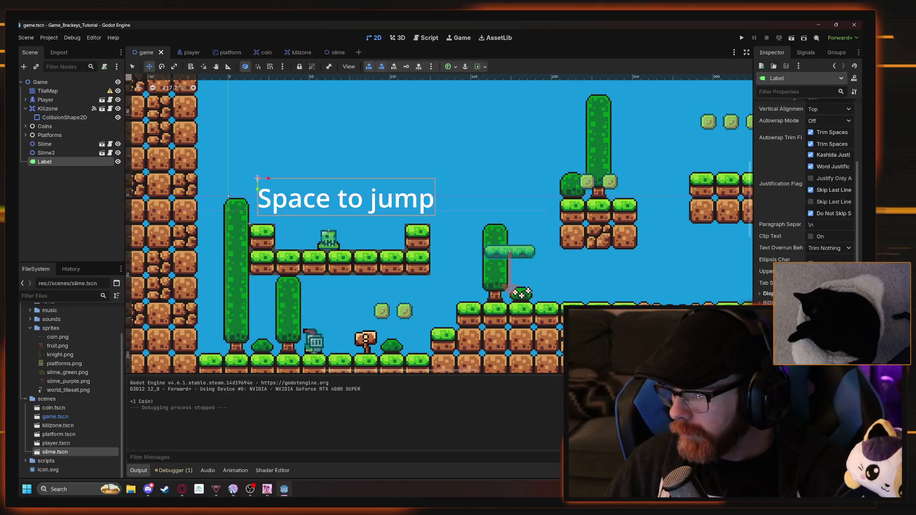
scroll(807, 191, "down", 2)
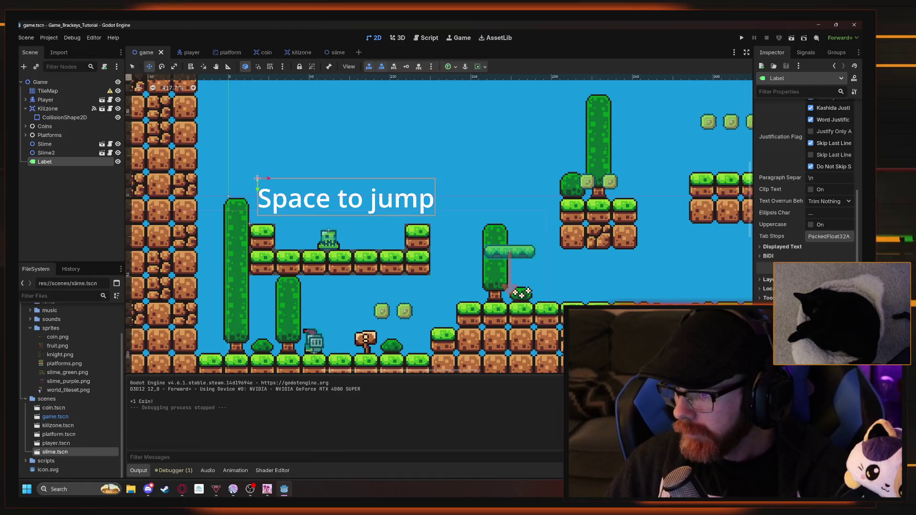
key("alt+Tab")
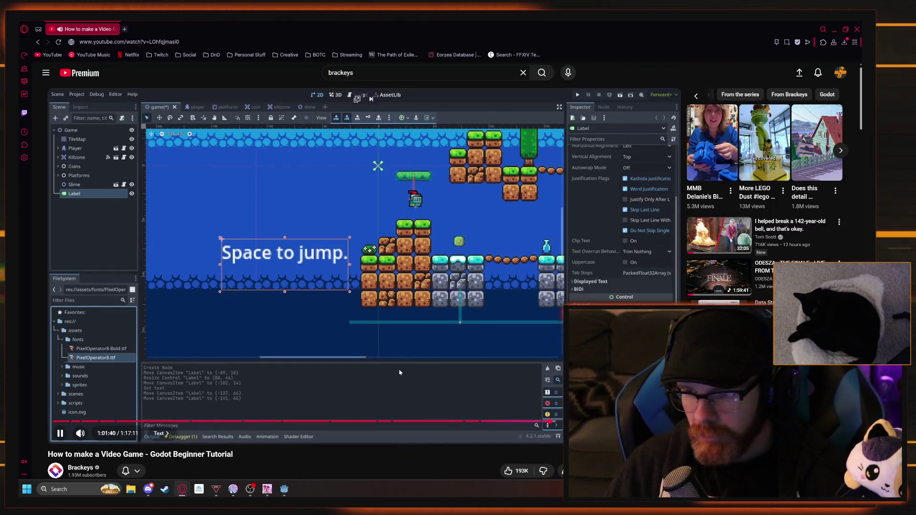
left_click(420, 373)
Set the Space to jump label's font override to PixelOperator8.ttf and shift the label left
key("alt+Tab")
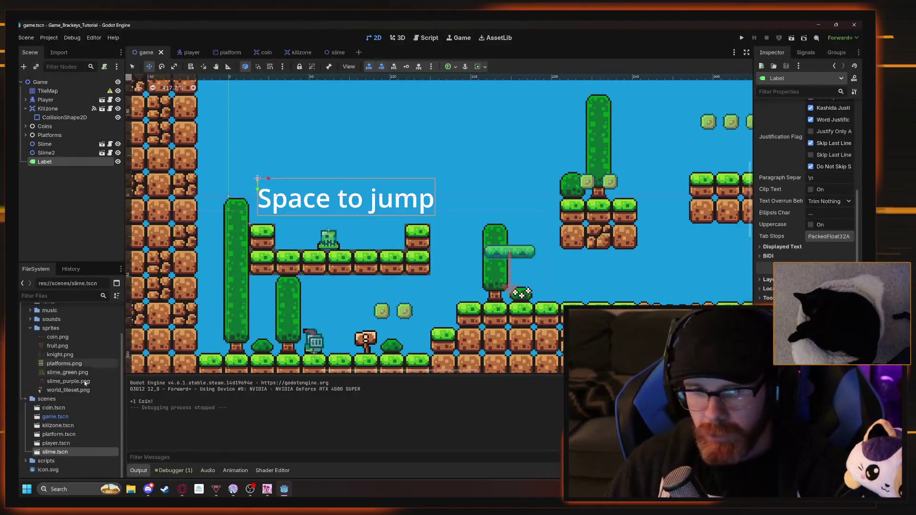
scroll(48, 362, "up", 2)
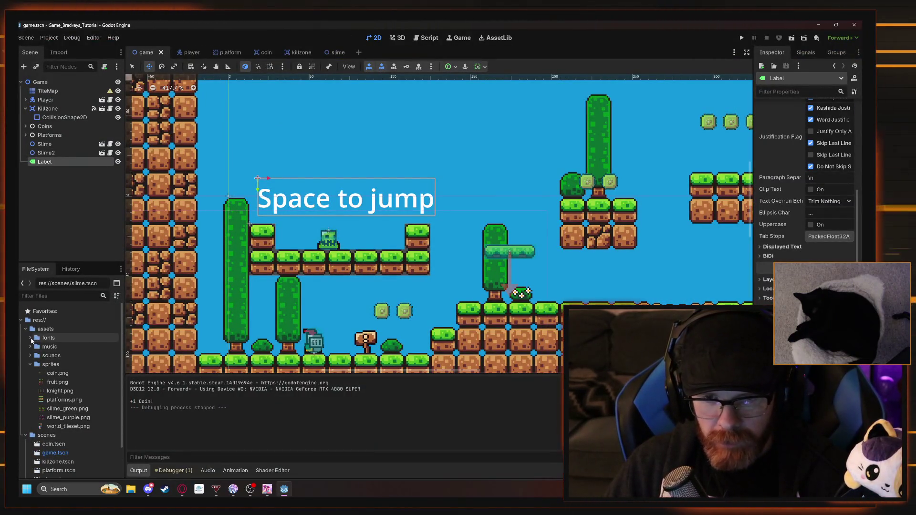
left_click(30, 339)
left_click(63, 356)
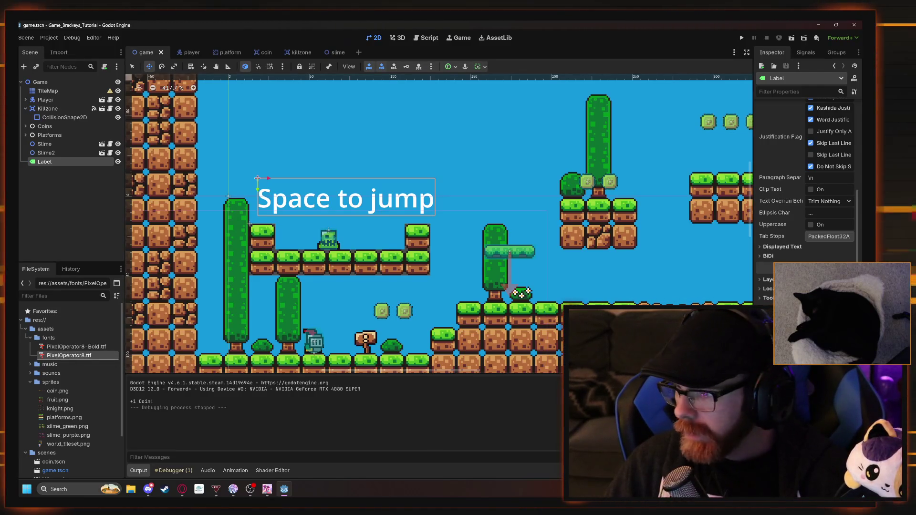
left_click_drag(69, 355, 344, 197)
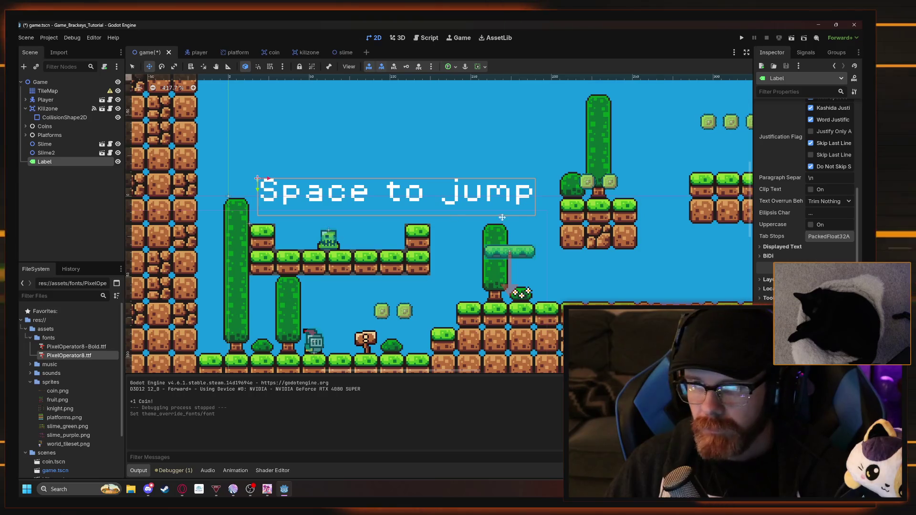
mouse_move(432, 197)
left_mouse_down()
mouse_move(413, 193)
mouse_move(385, 208)
mouse_move(387, 197)
left_mouse_up()
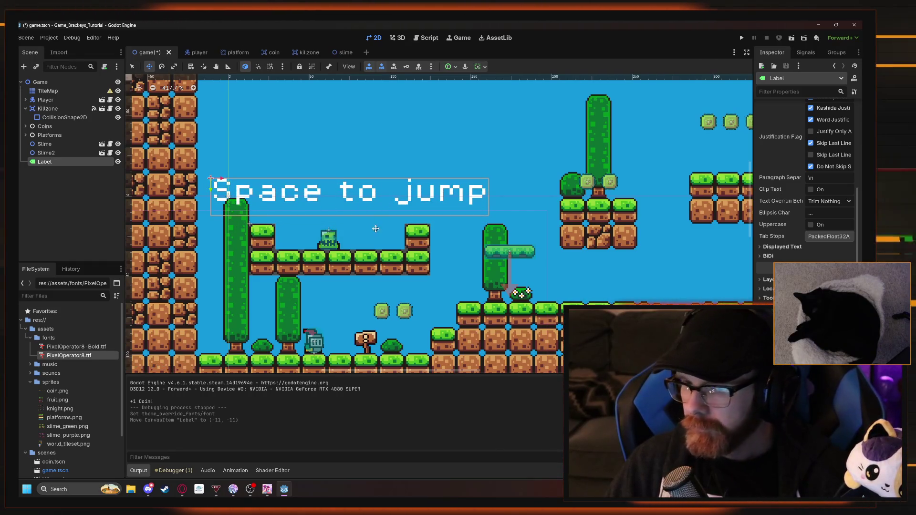
key("alt+Tab")
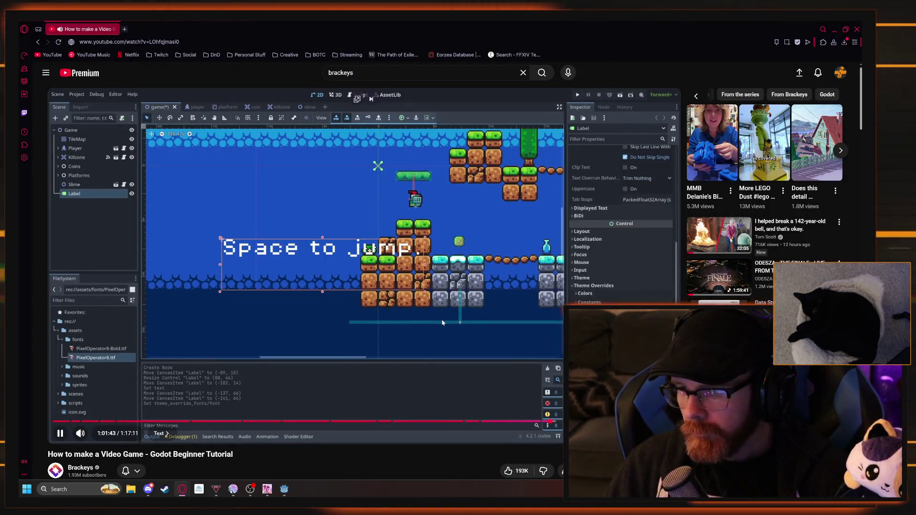
Shrink the label's font size two steps and drag it down toward the coins
key("alt+Tab")
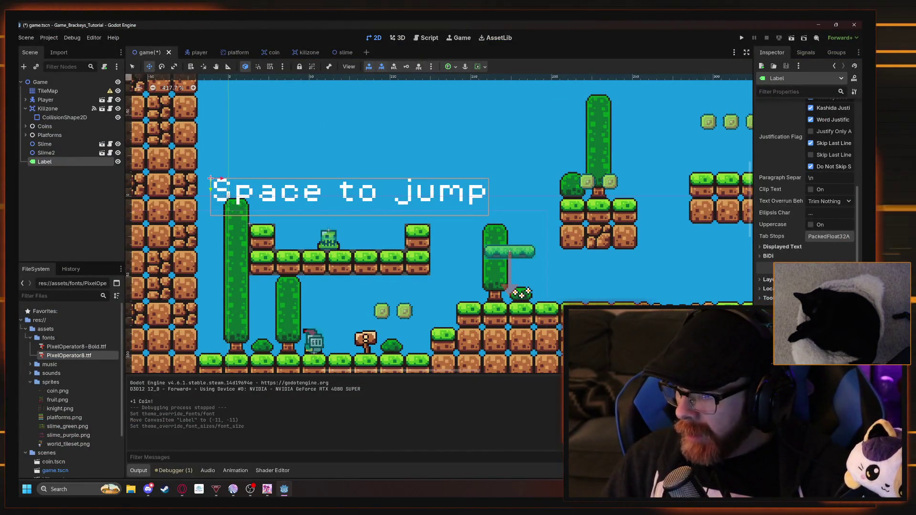
key("Down")
key("Down")
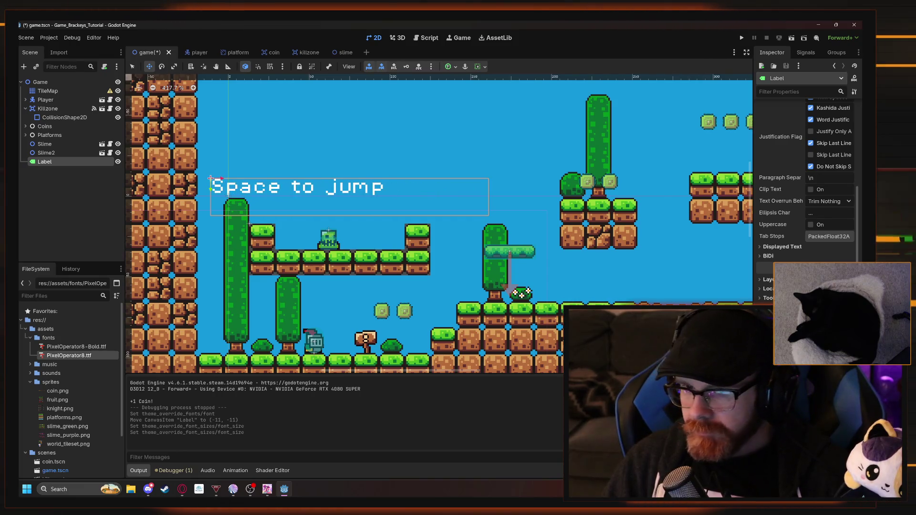
key("Down")
mouse_move(347, 204)
left_mouse_down()
mouse_move(377, 226)
mouse_move(412, 302)
mouse_move(442, 310)
left_mouse_up()
scroll(421, 196, "down", 2)
scroll(421, 195, "down", 1)
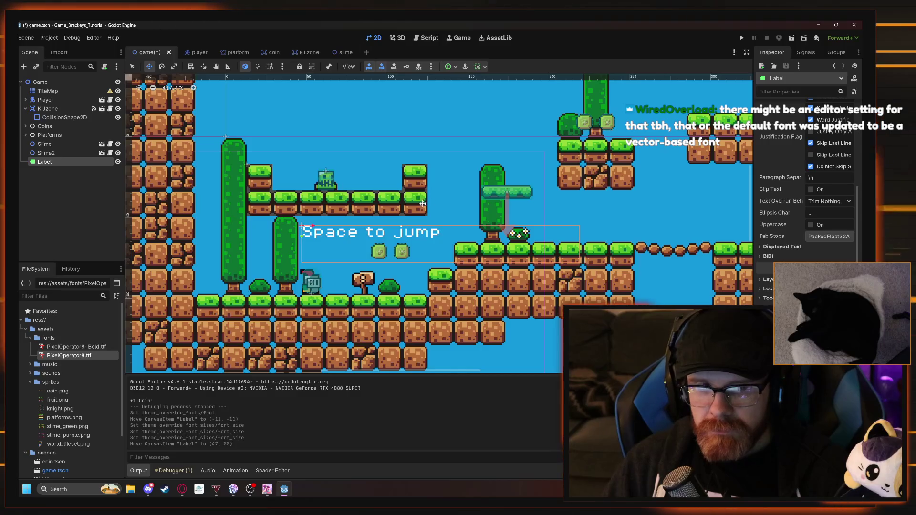
key("alt+Tab")
left_click(373, 223)
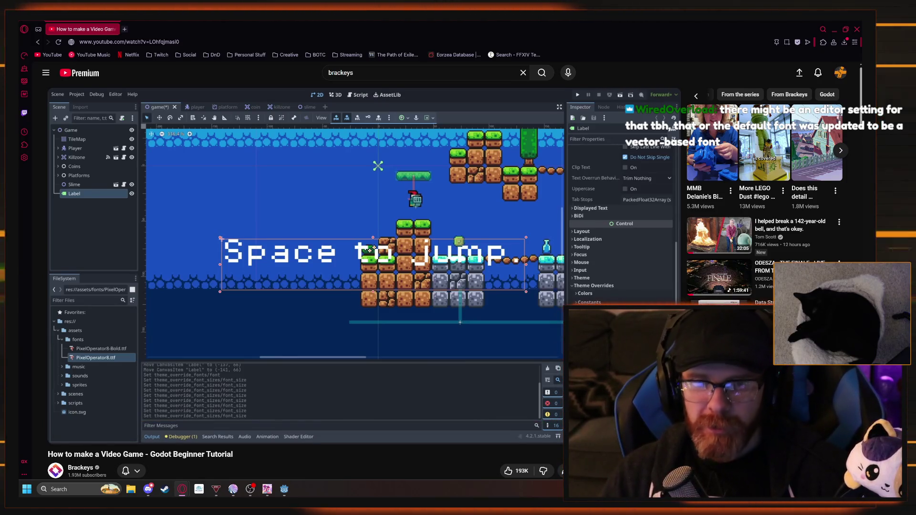
Fine-tune the label's position so it sits just above the coins at (45, 54)
key("alt+Tab")
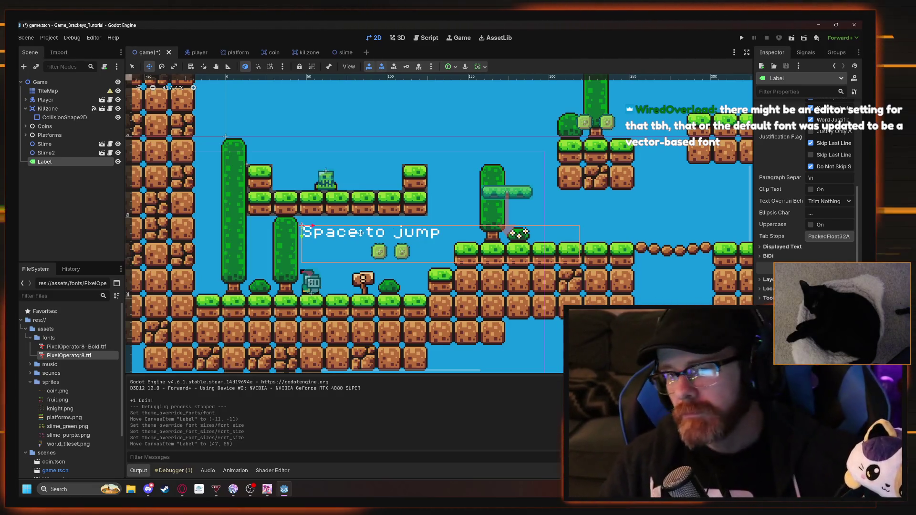
left_click_drag(576, 264, 550, 256)
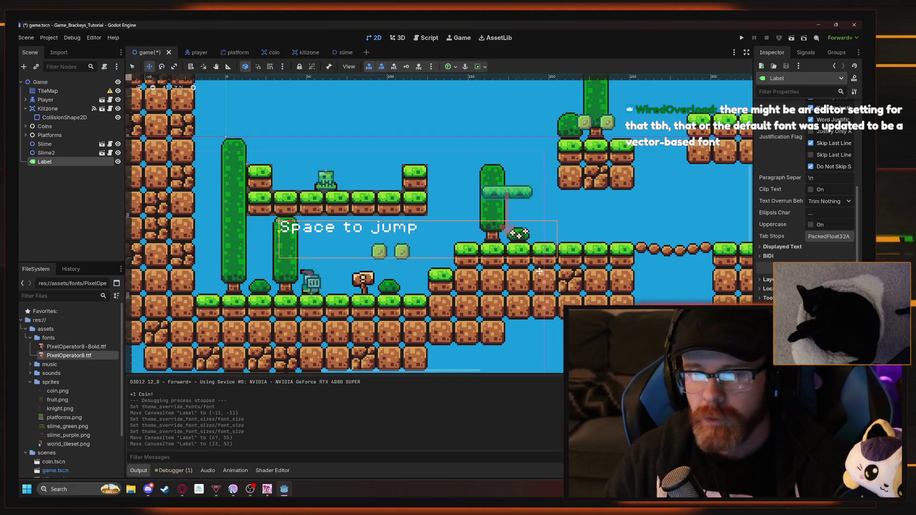
mouse_move(405, 252)
left_mouse_down()
mouse_move(416, 255)
mouse_move(423, 281)
mouse_move(423, 252)
left_mouse_up()
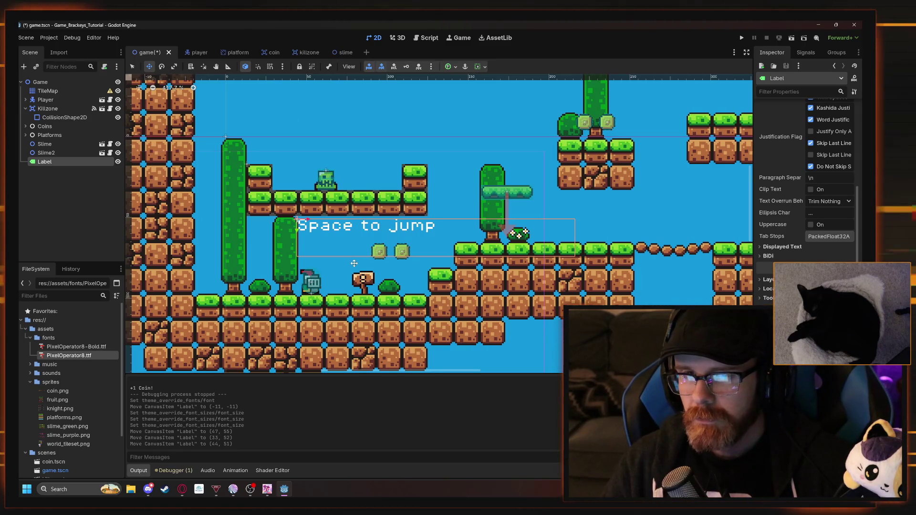
left_click_drag(356, 240, 359, 246)
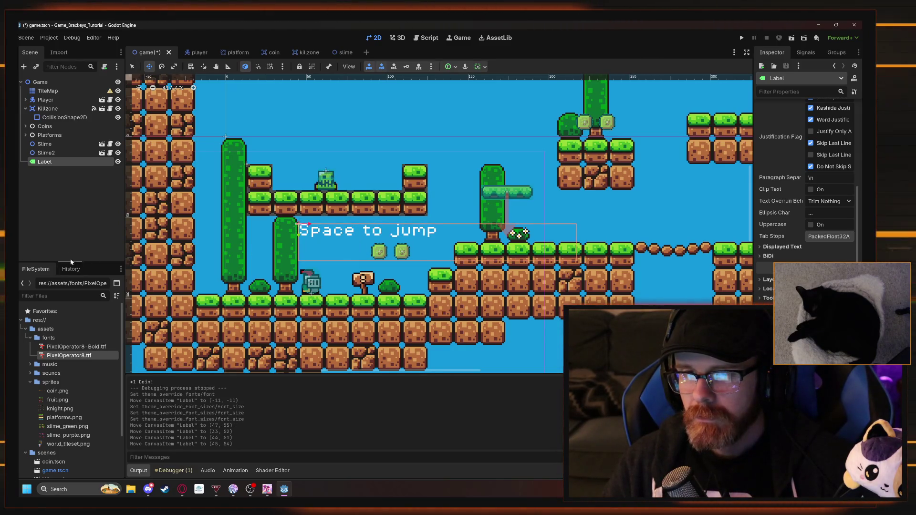
Add an Area2D child node under Game by searching 'area' in the node list
left_click(71, 239)
right_click(48, 208)
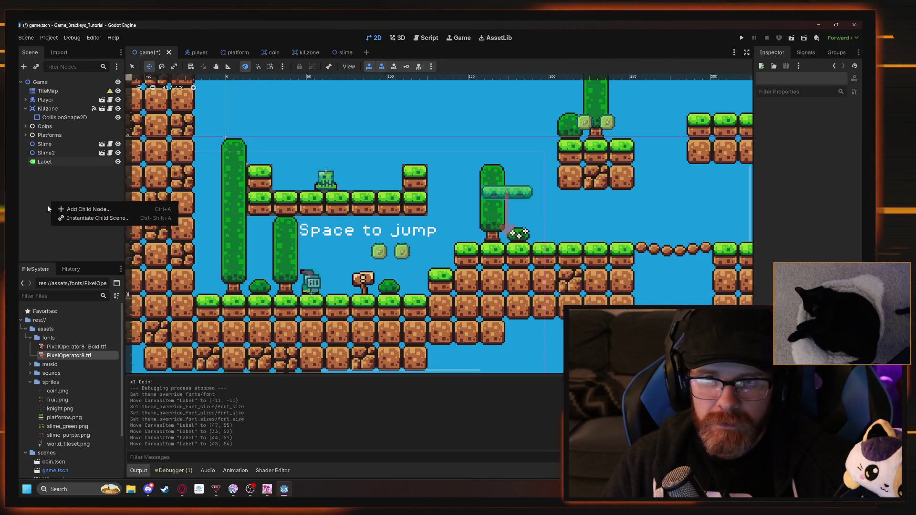
left_click(42, 204)
right_click(41, 188)
left_click(49, 195)
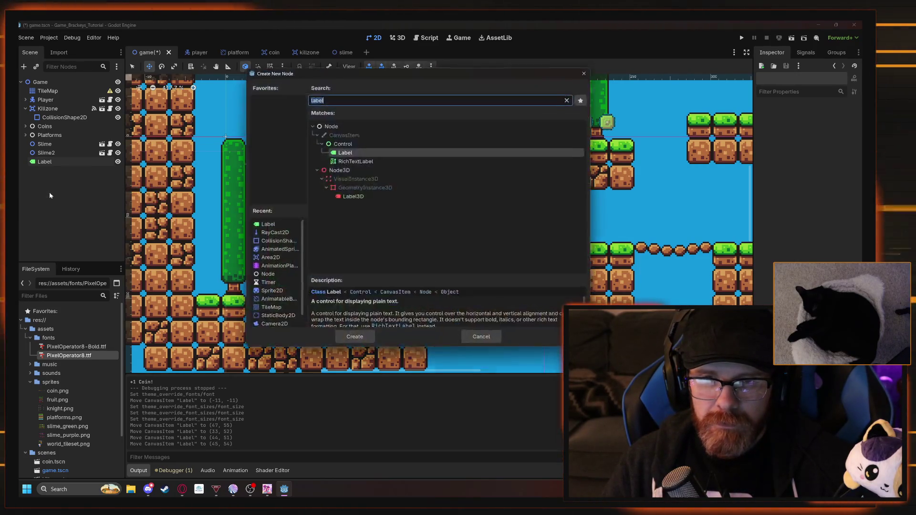
type("area")
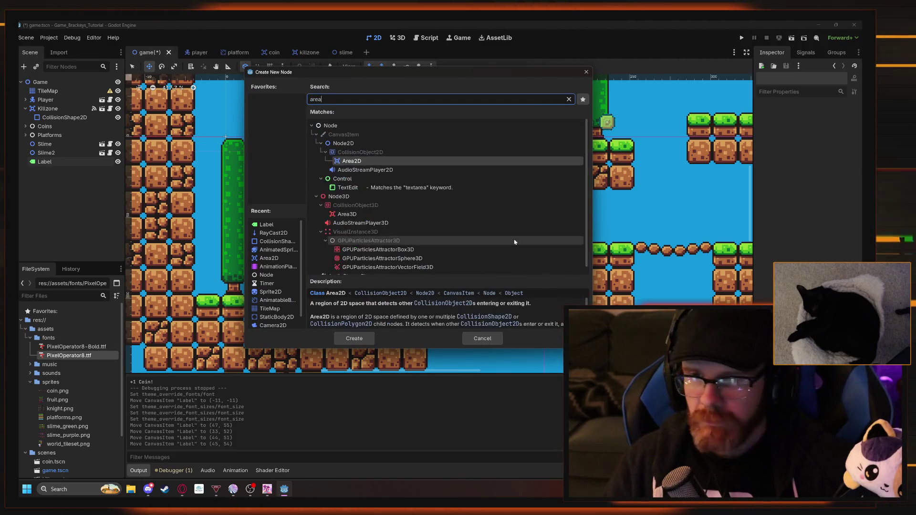
double_click(351, 161)
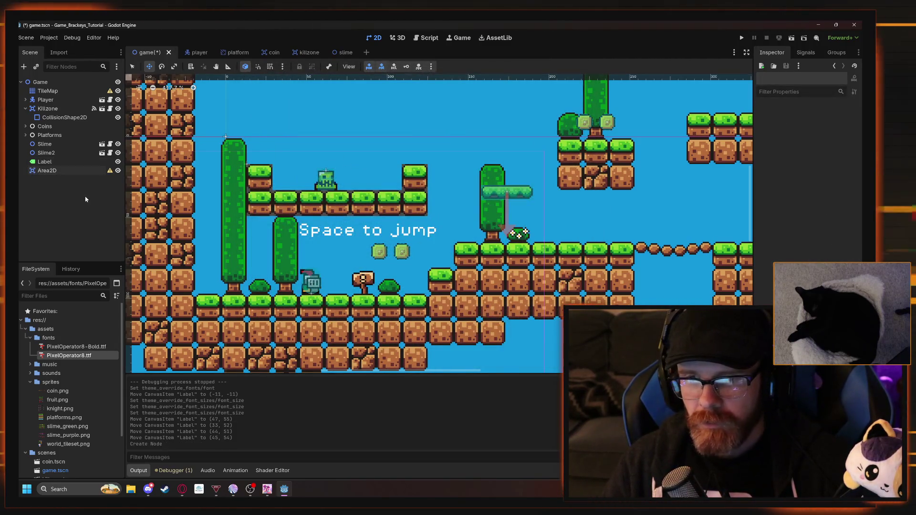
Add a CollisionShape2D child under the Area2D by searching 'colli'
right_click(63, 175)
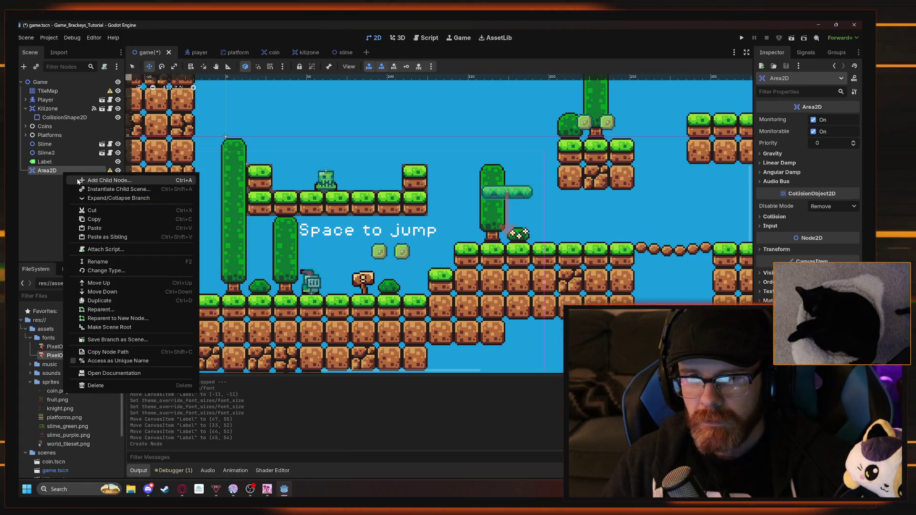
left_click(93, 180)
type("colli")
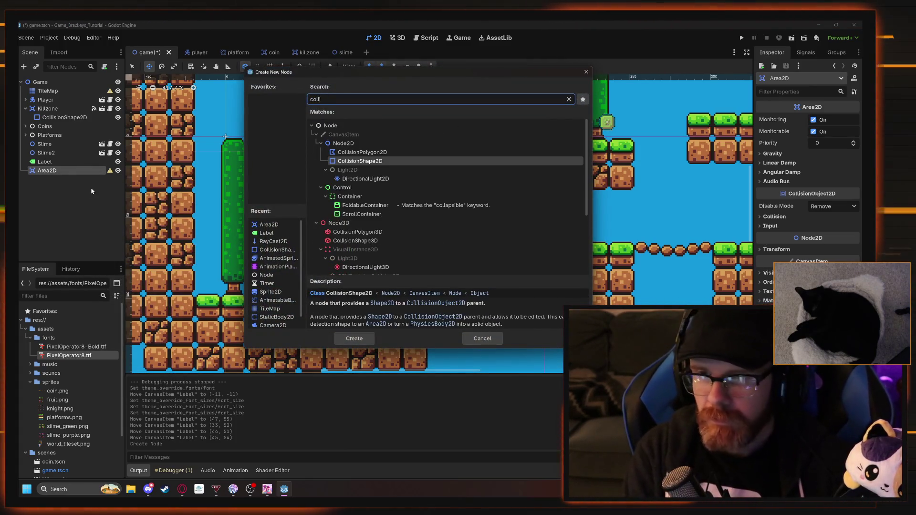
left_click(355, 163)
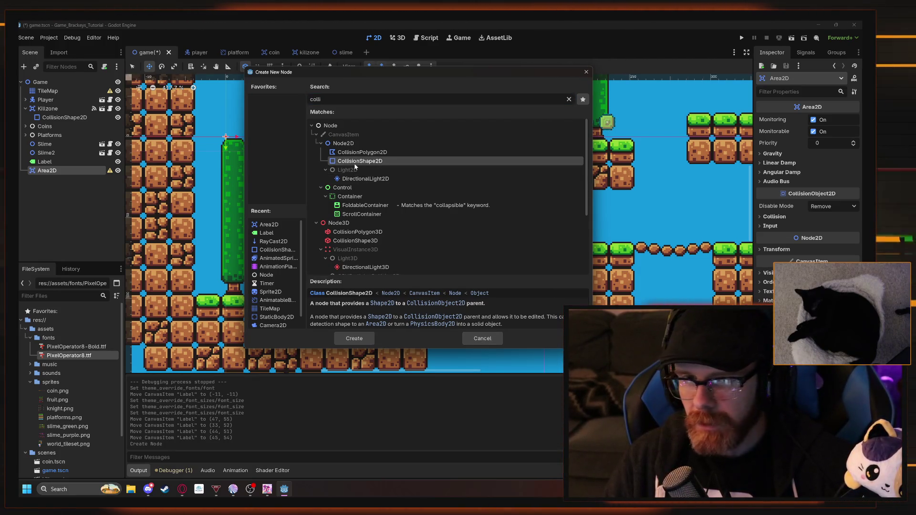
double_click(354, 163)
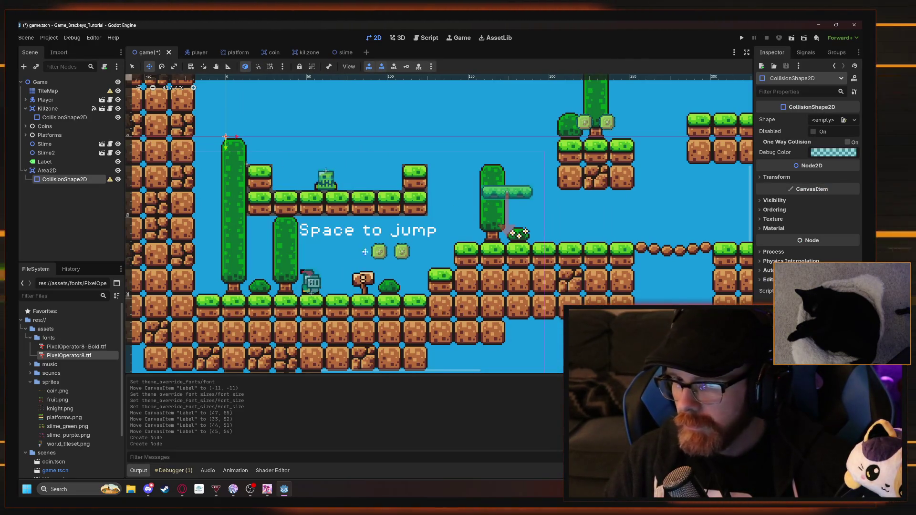
Move Area2D over the wooden sign and give it a rectangle collision fitted to the sign
left_click(265, 165)
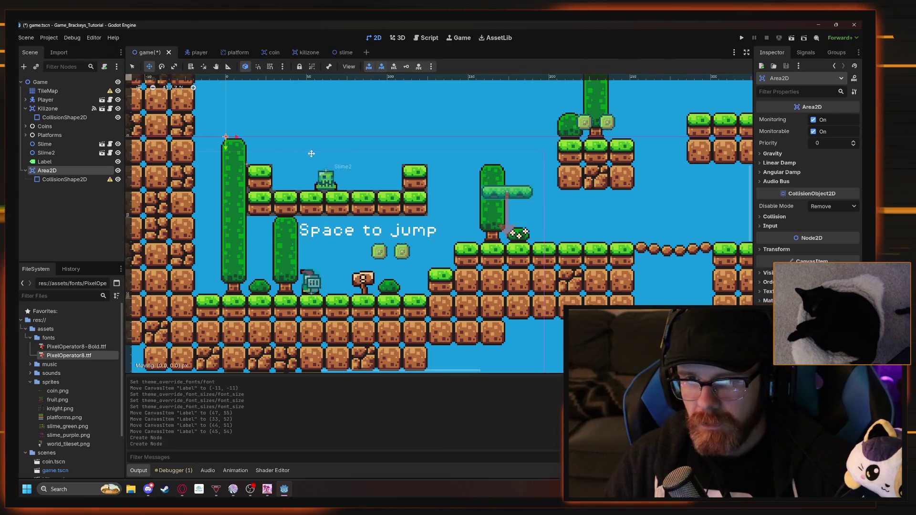
left_click_drag(443, 298, 445, 296)
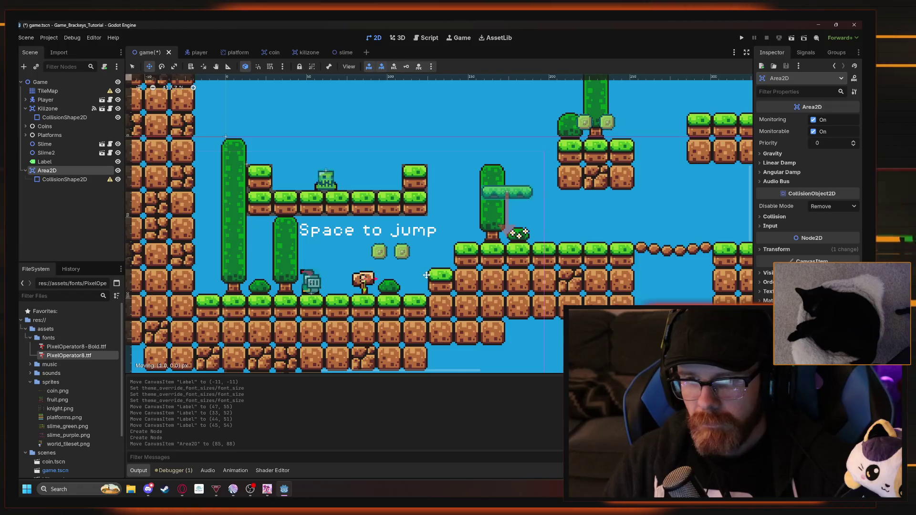
left_click(84, 181)
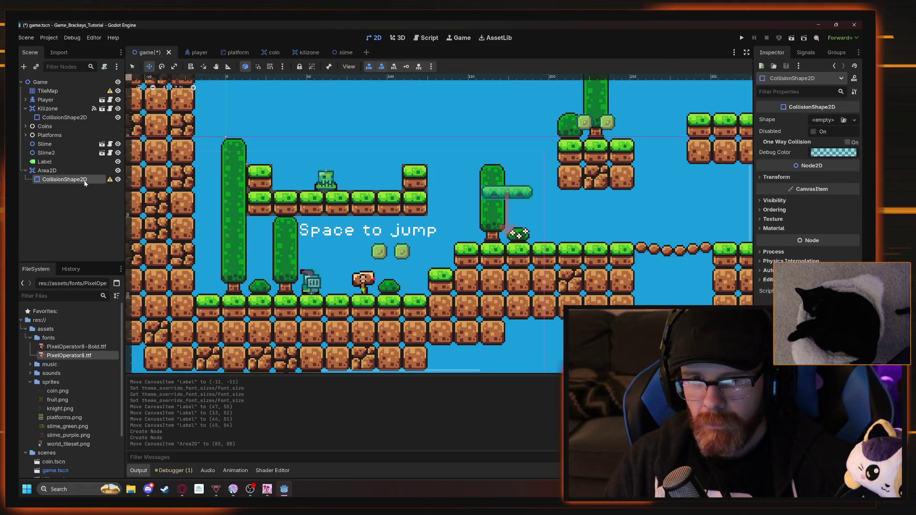
left_click(831, 122)
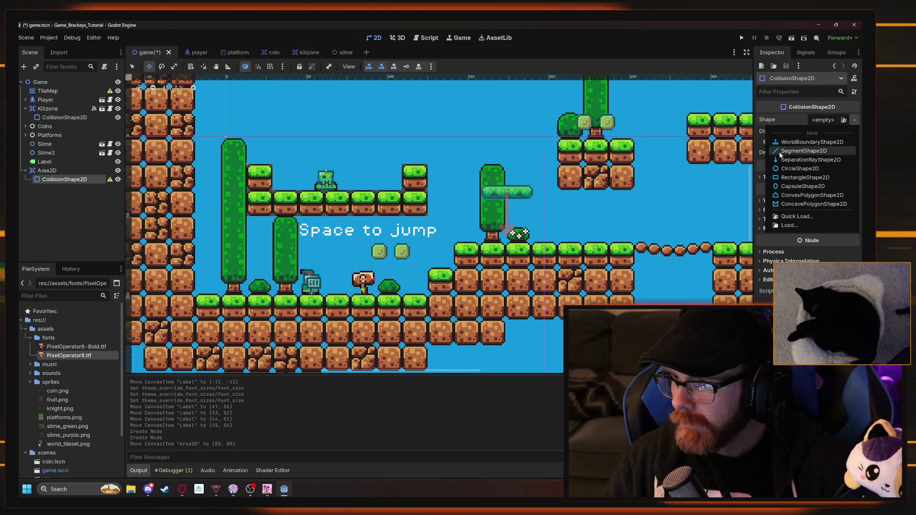
left_click(784, 180)
scroll(401, 304, "up", 6)
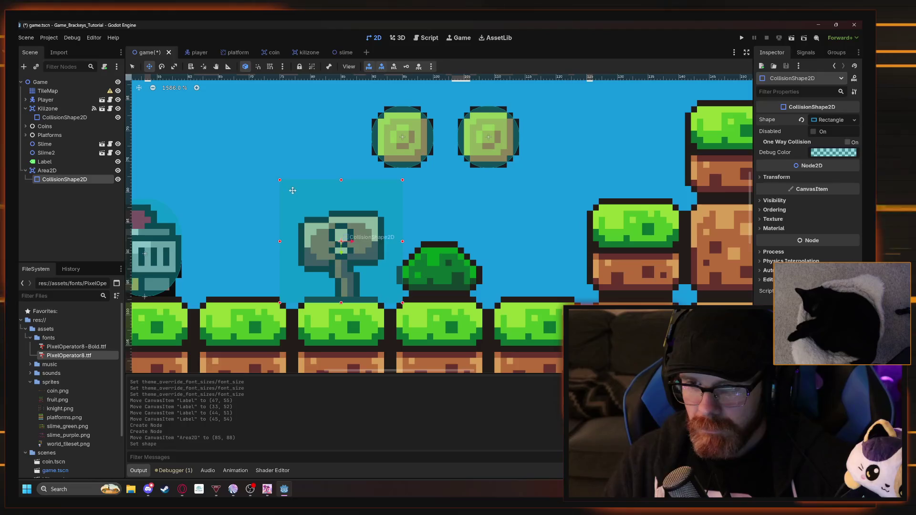
left_click_drag(295, 197, 295, 198)
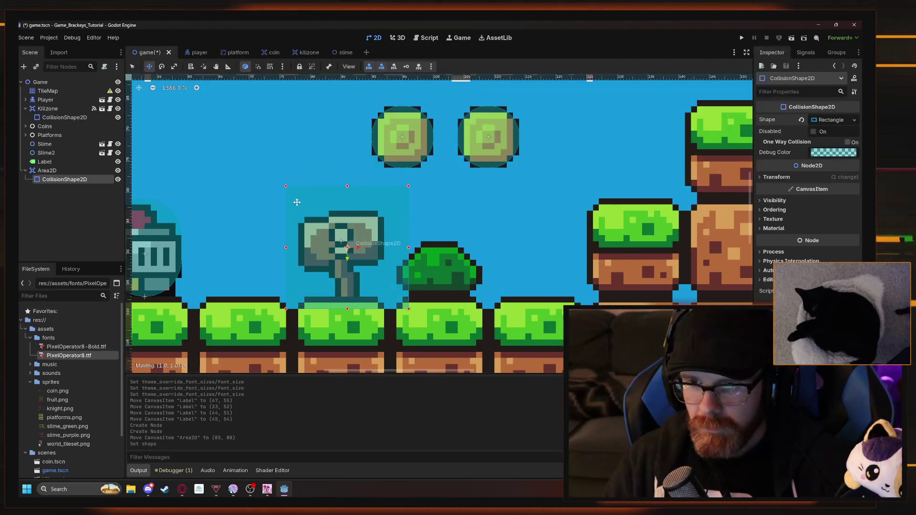
left_click_drag(281, 240, 298, 241)
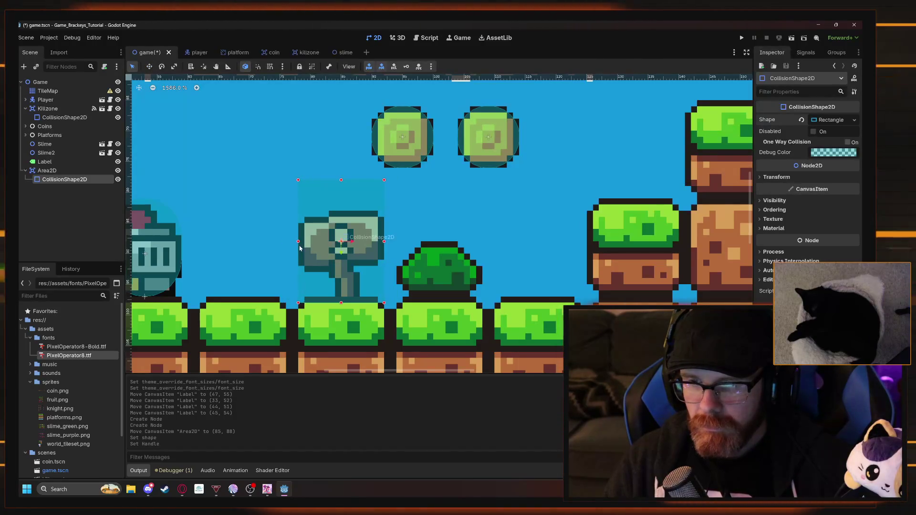
left_click_drag(342, 181, 355, 238)
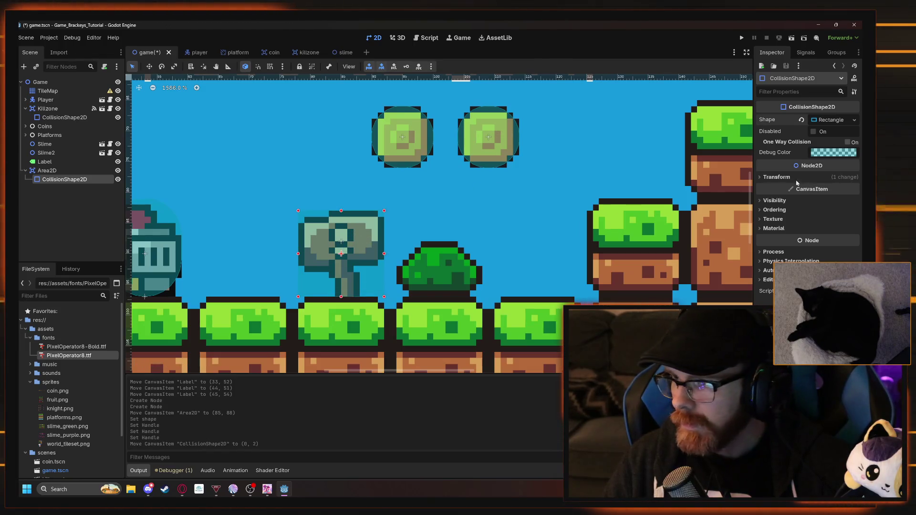
Reparent the Space to jump Label into the Area2D node
left_click(52, 206)
left_click(64, 179)
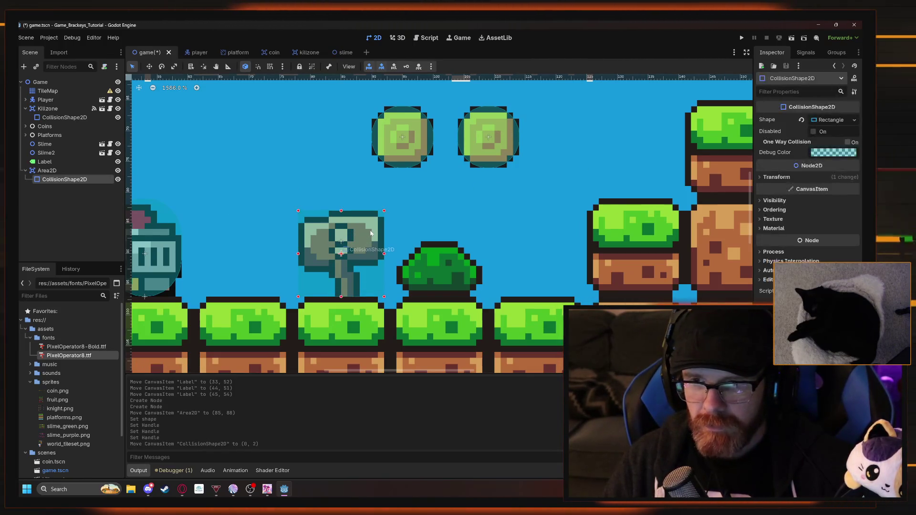
scroll(222, 179, "down", 2)
left_click(225, 127)
left_click_drag(225, 128, 312, 217)
left_click_drag(60, 181, 48, 169)
left_click(58, 180)
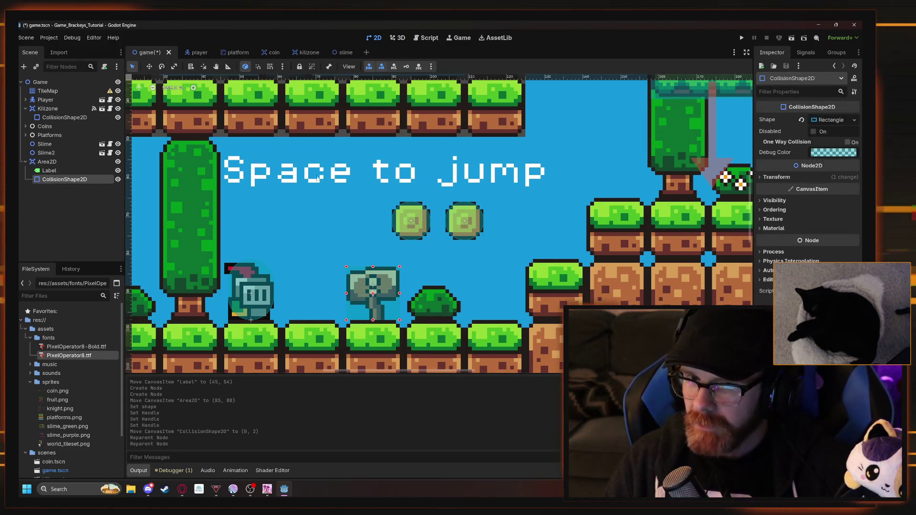
left_click(80, 174)
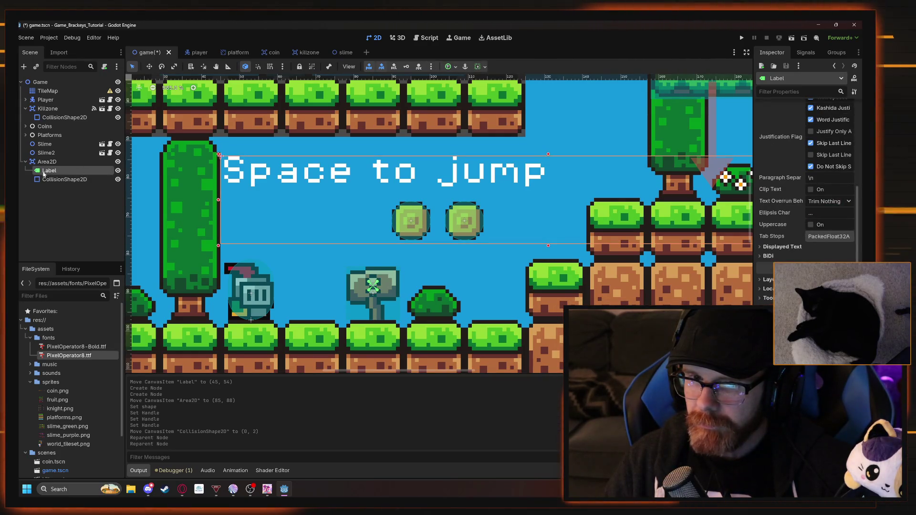
Order the Label below CollisionShape2D in Area2D and nudge the text slightly lower
left_click_drag(42, 185, 42, 186)
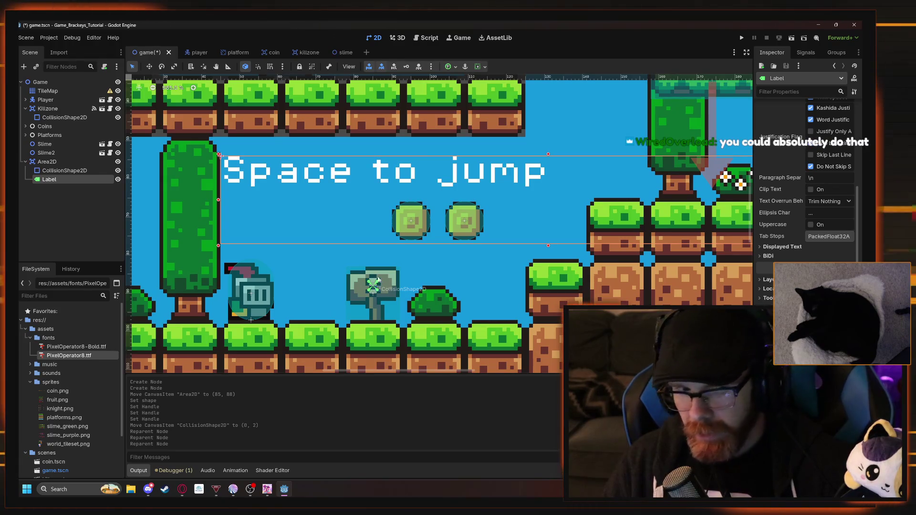
left_click_drag(370, 171, 371, 175)
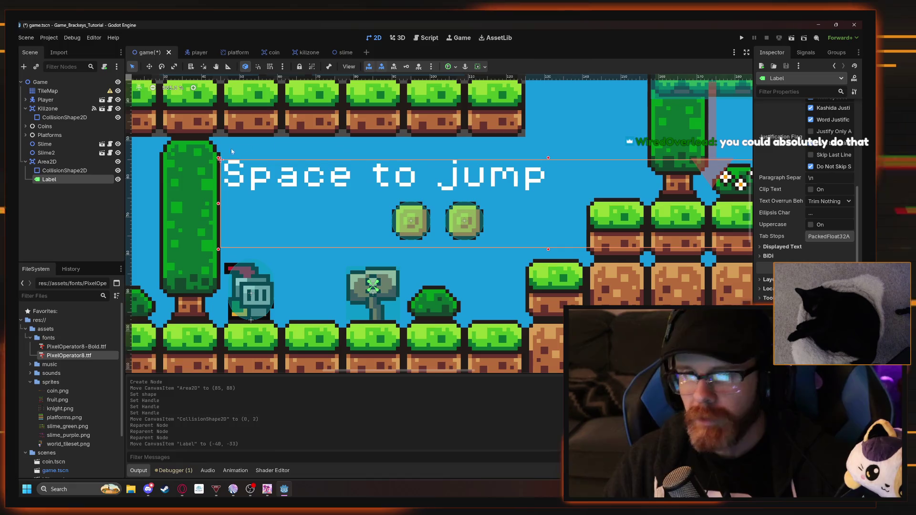
left_click(72, 208)
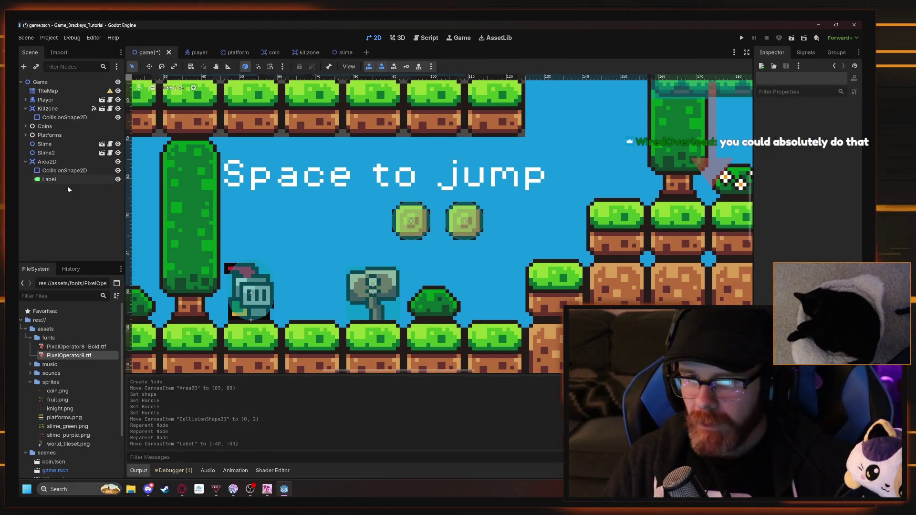
left_click(64, 181)
left_click(74, 204)
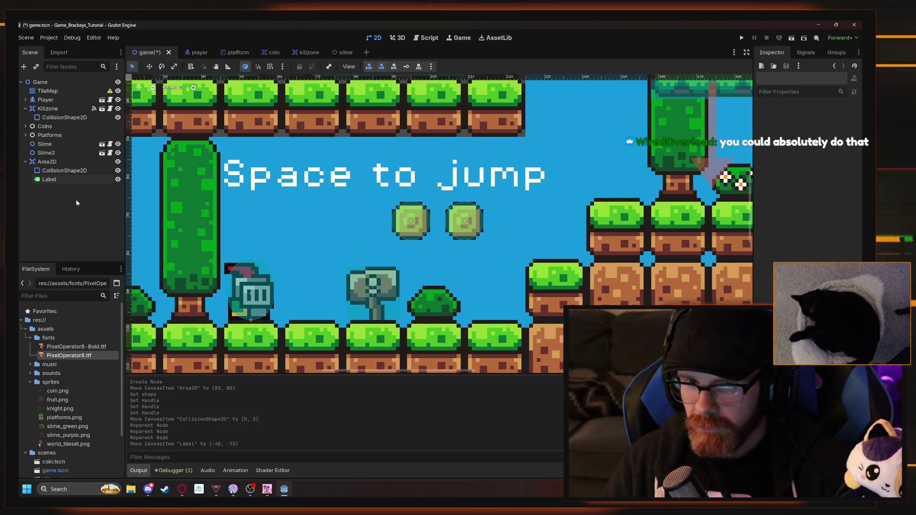
Check the collision shape, Killzone, Area2D and Label nodes in the Scene dock
left_click(81, 174)
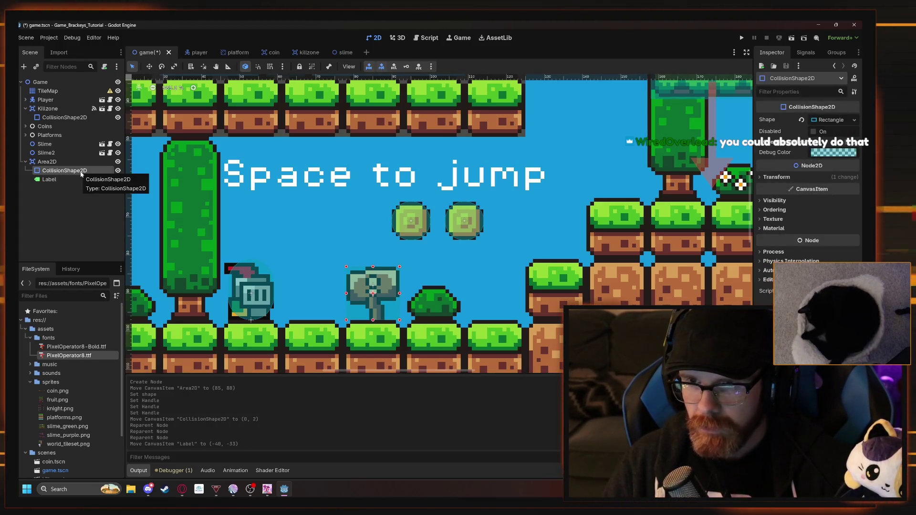
left_click(48, 109)
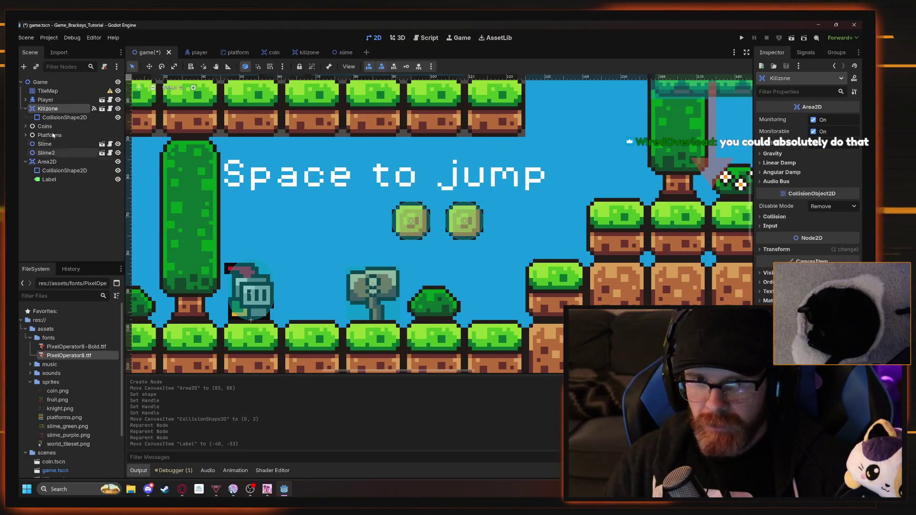
left_click(43, 164)
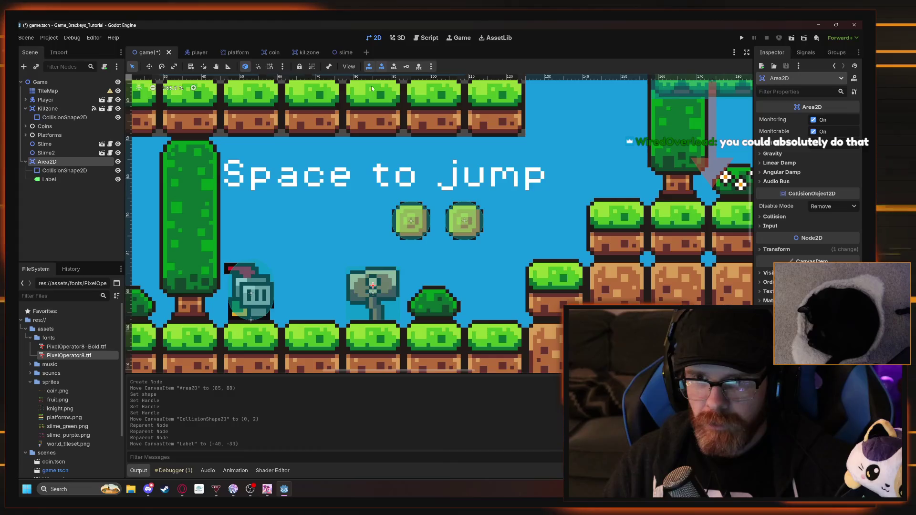
left_click(49, 179)
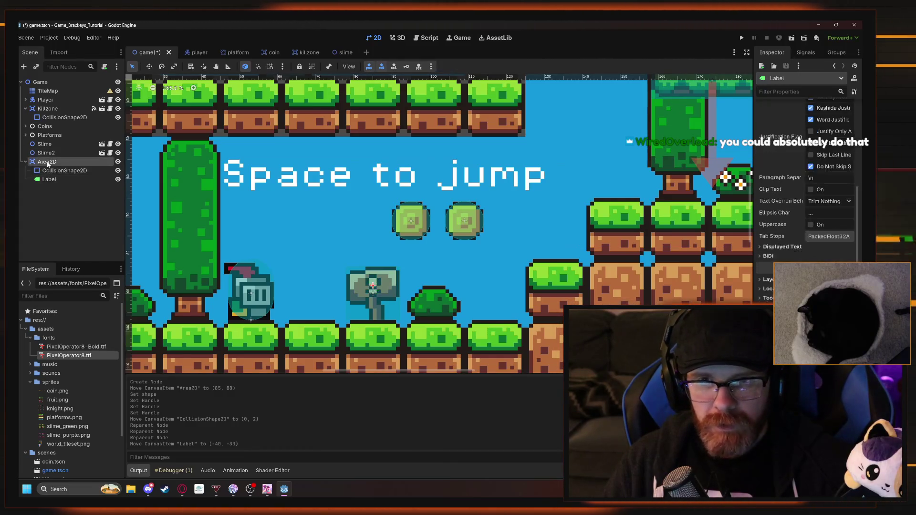
Rename the Area2D node to TipSign
right_click(47, 163)
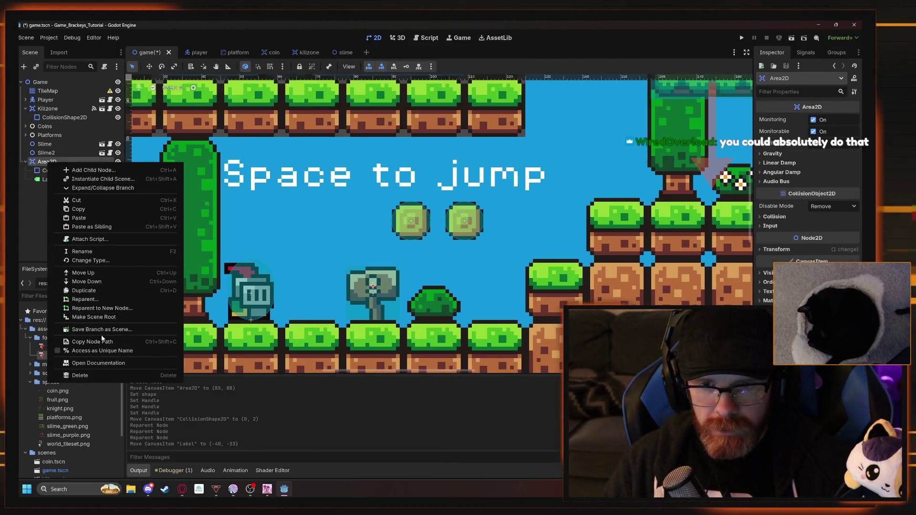
left_click(107, 254)
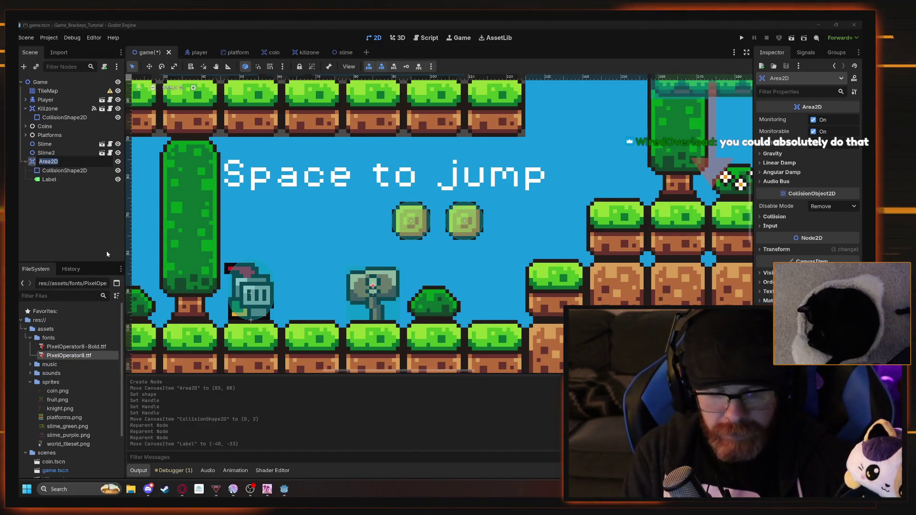
type("TipSign")
key("Return")
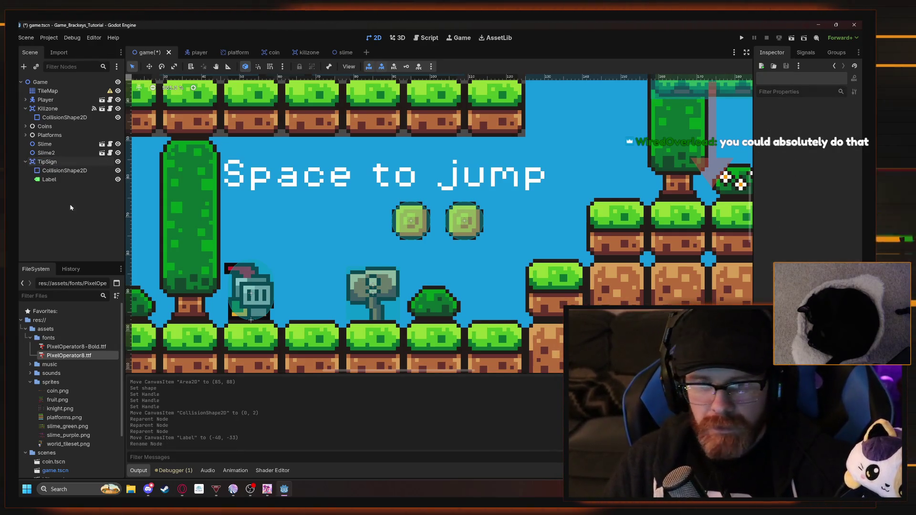
Rename the Label child to JumpHint and reselect TipSign
left_click(49, 180)
right_click(56, 181)
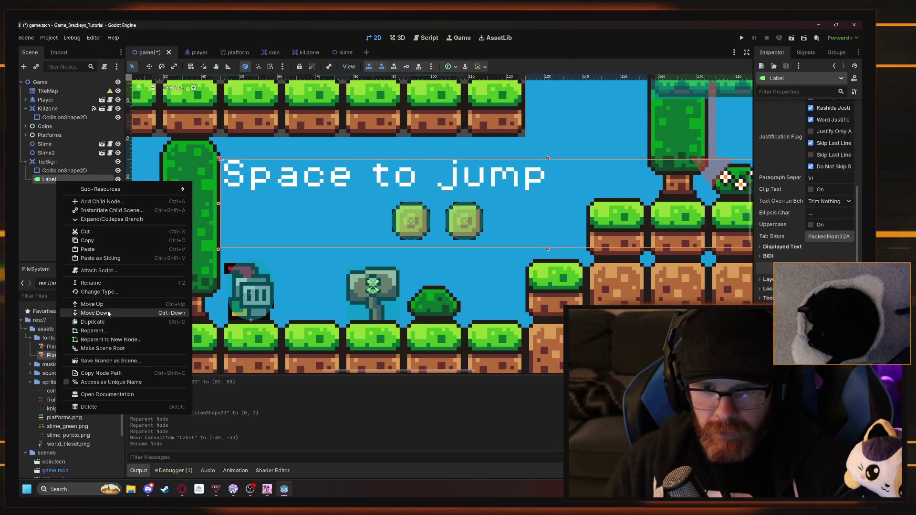
left_click(101, 284)
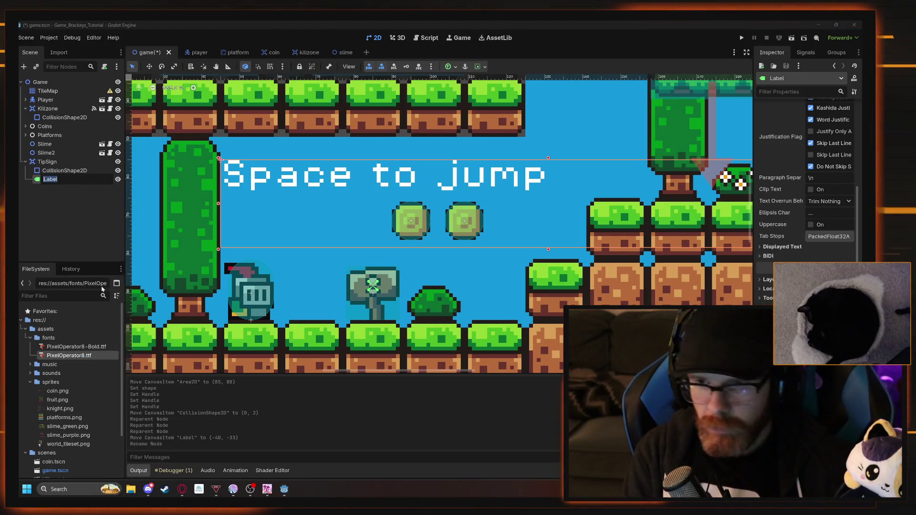
key("BackSpace")
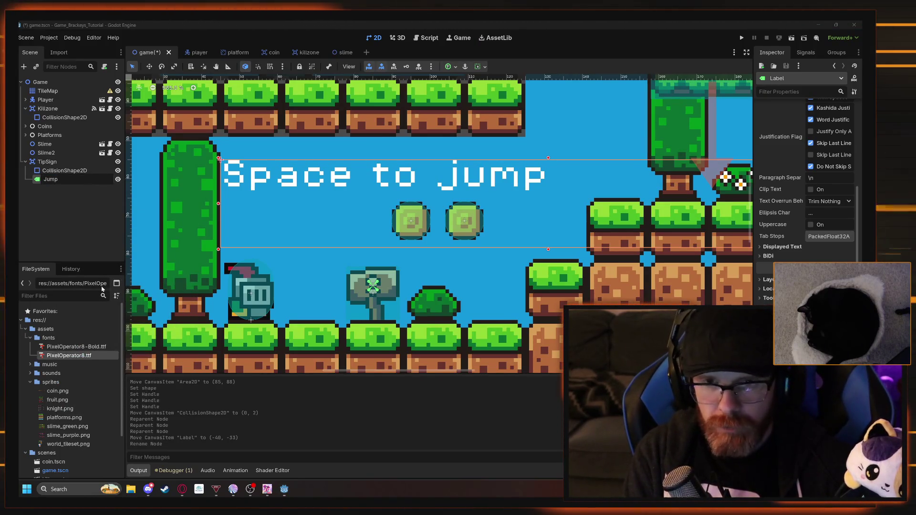
type("Hint")
key("Return")
left_click(80, 210)
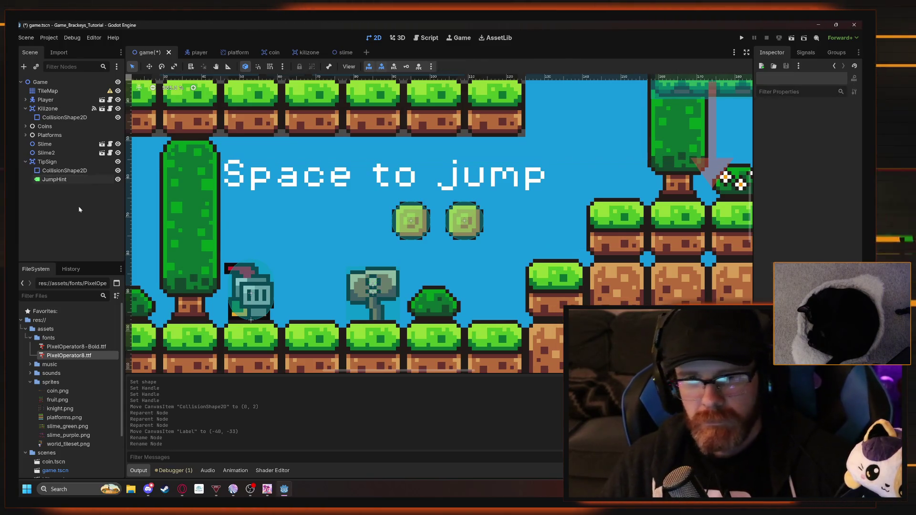
left_click(56, 162)
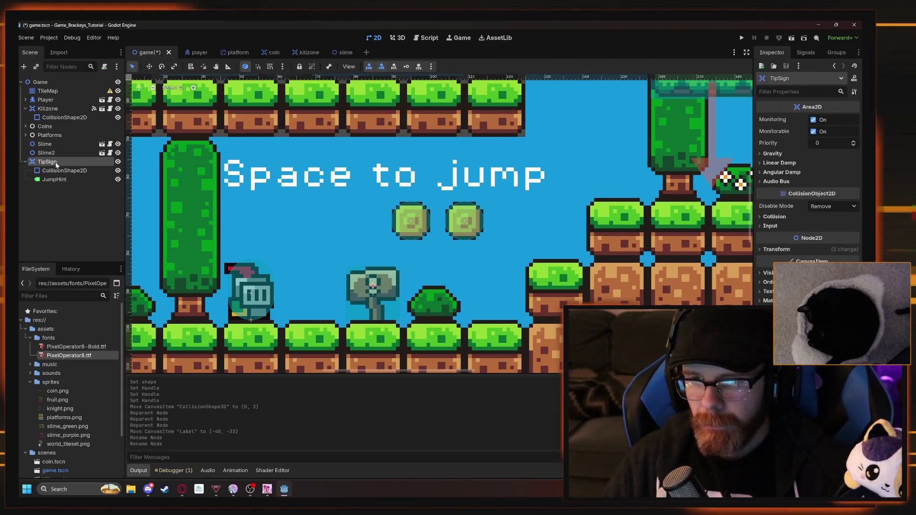
Switch to the Script workspace, leaving the Killzone node's name unchanged
left_click(48, 109)
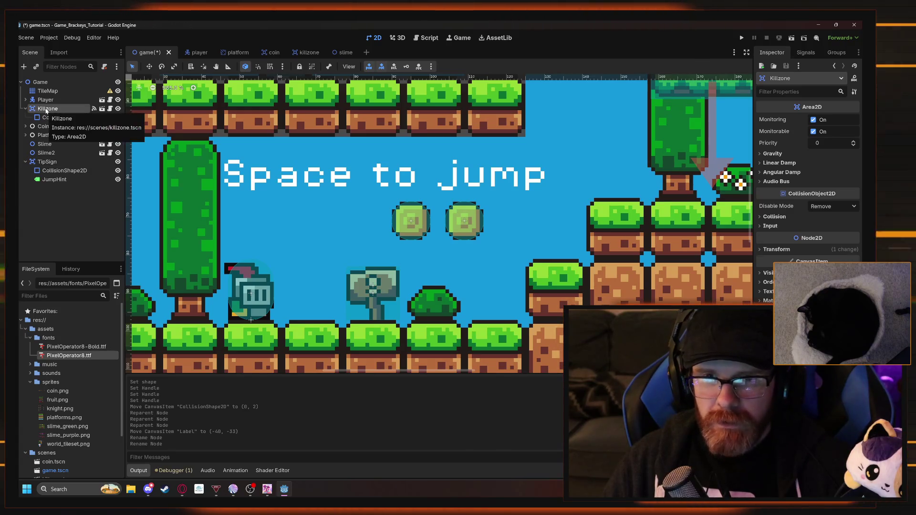
left_click(44, 108)
key("Escape")
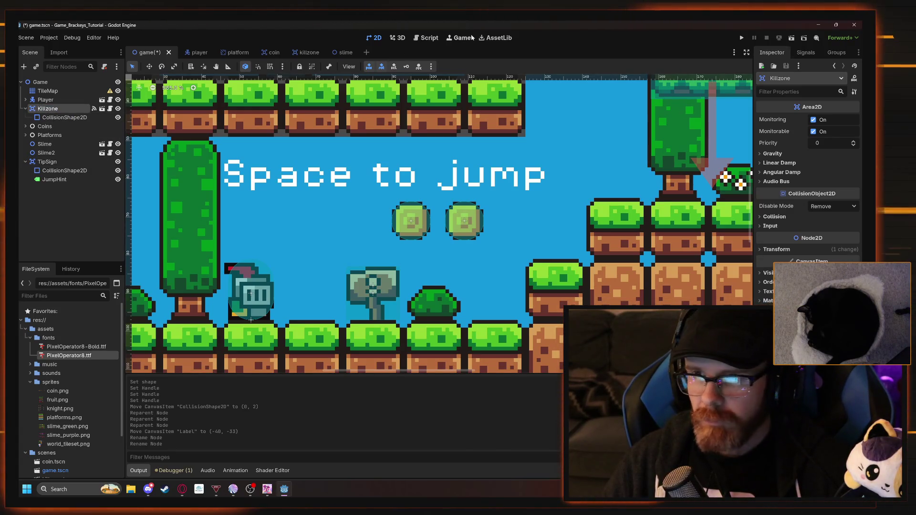
left_click(431, 39)
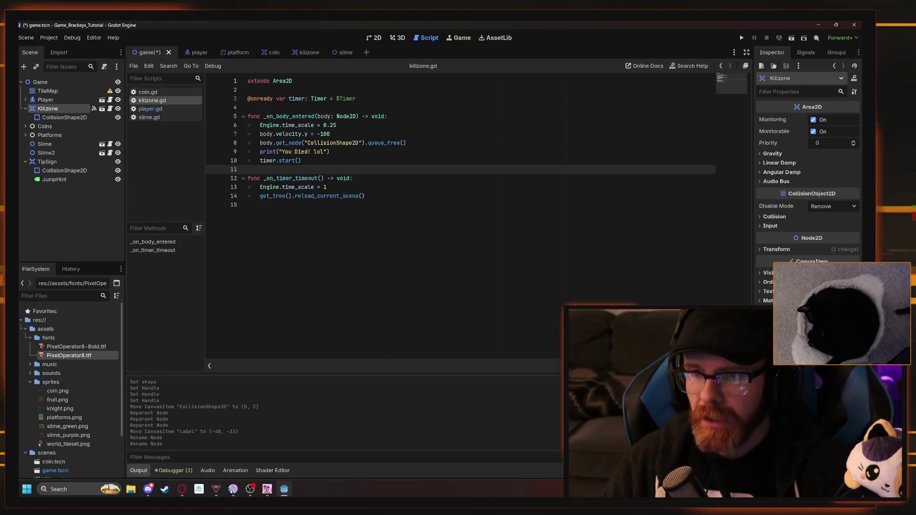
Attach a new res://scripts/tip_sign.gd script to TipSign using the Node: Default template
left_click(53, 163)
left_click(104, 66)
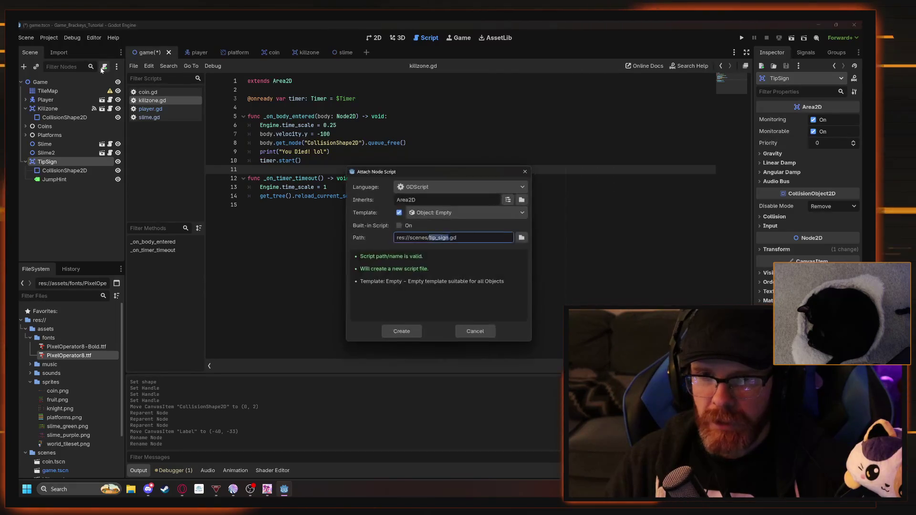
left_click(513, 214)
left_click(520, 237)
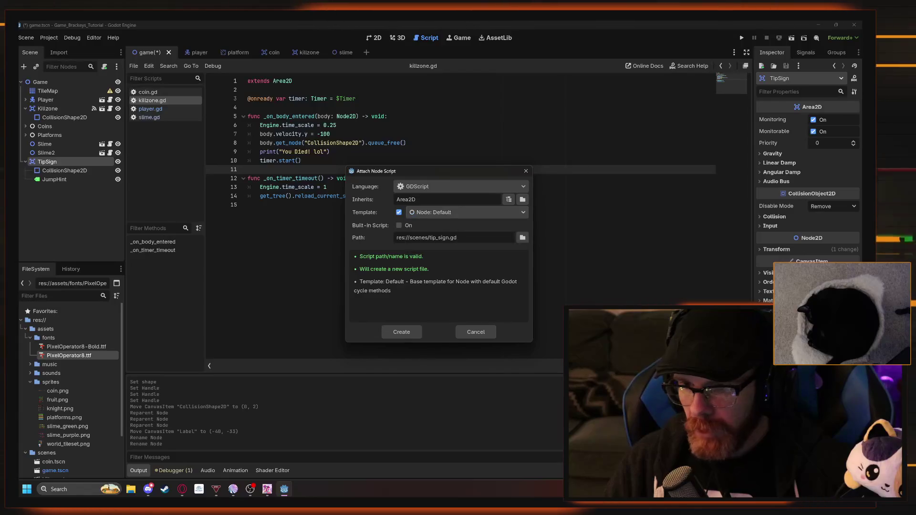
left_click(523, 238)
left_click(267, 293)
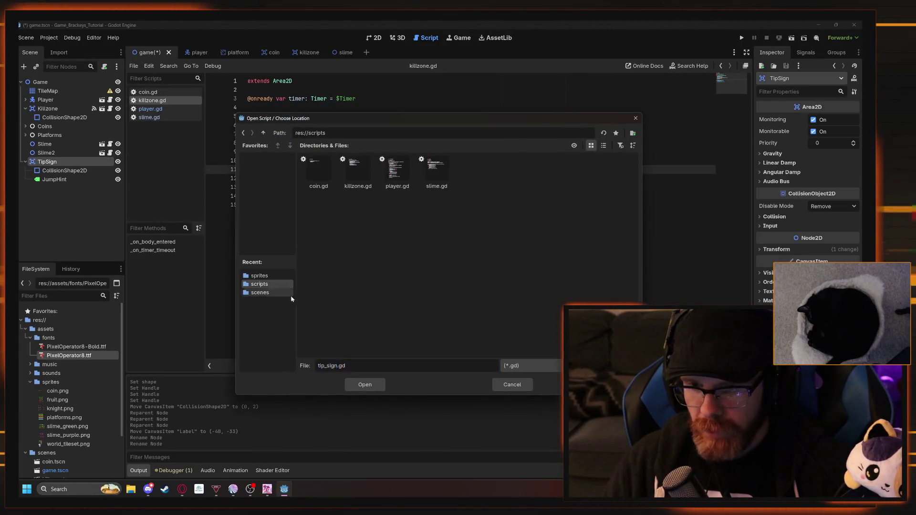
left_click(365, 384)
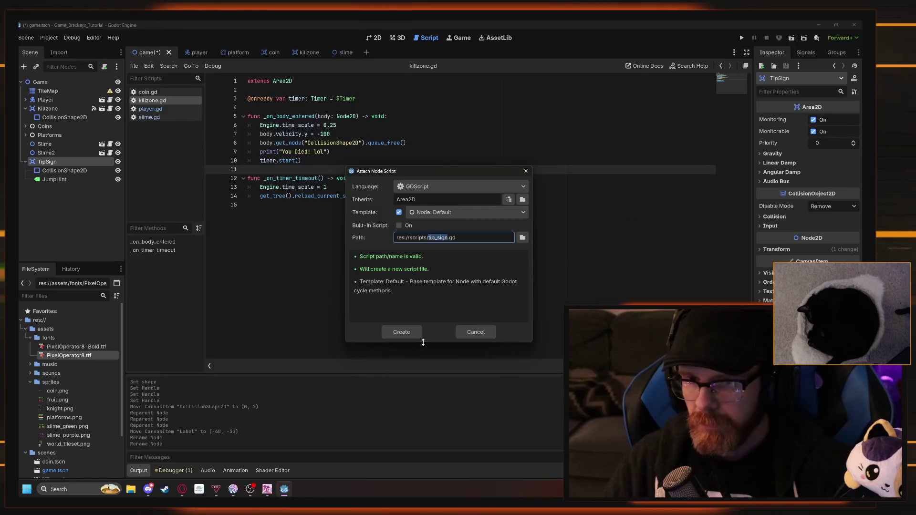
left_click(404, 331)
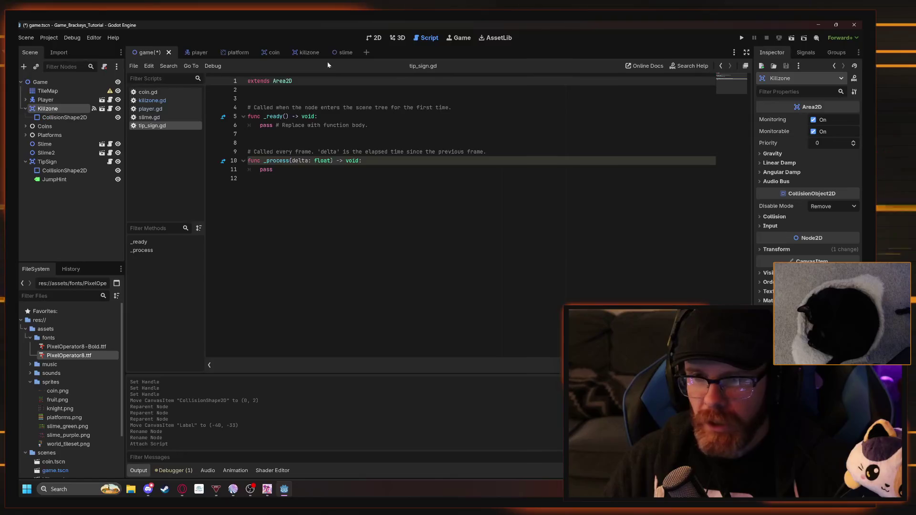
Compare killzone.gd's _on_body_entered function against the new tip_sign.gd script
left_click(152, 100)
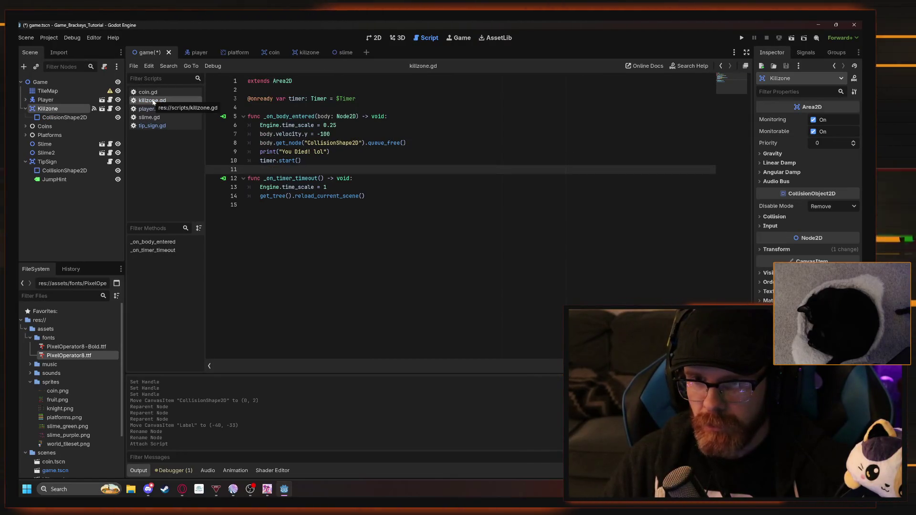
left_click(155, 127)
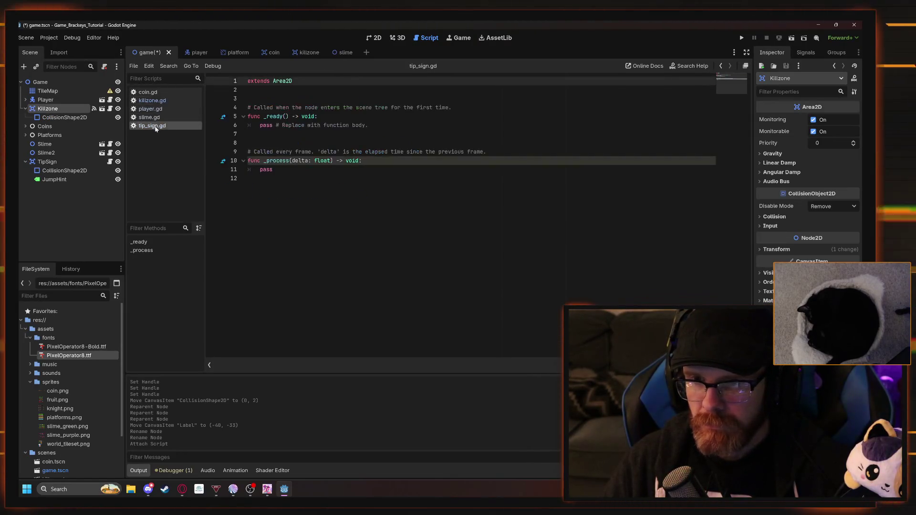
left_click(151, 101)
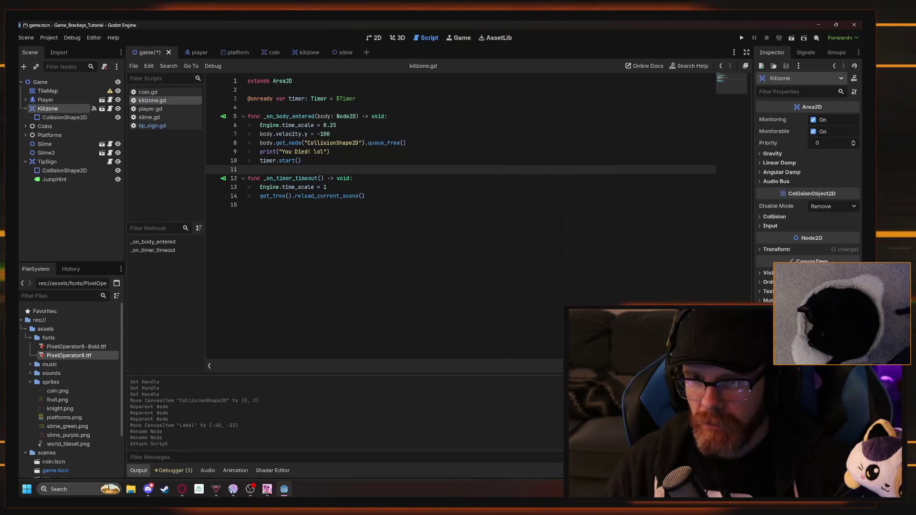
left_click(301, 160)
left_click_drag(302, 161, 247, 116)
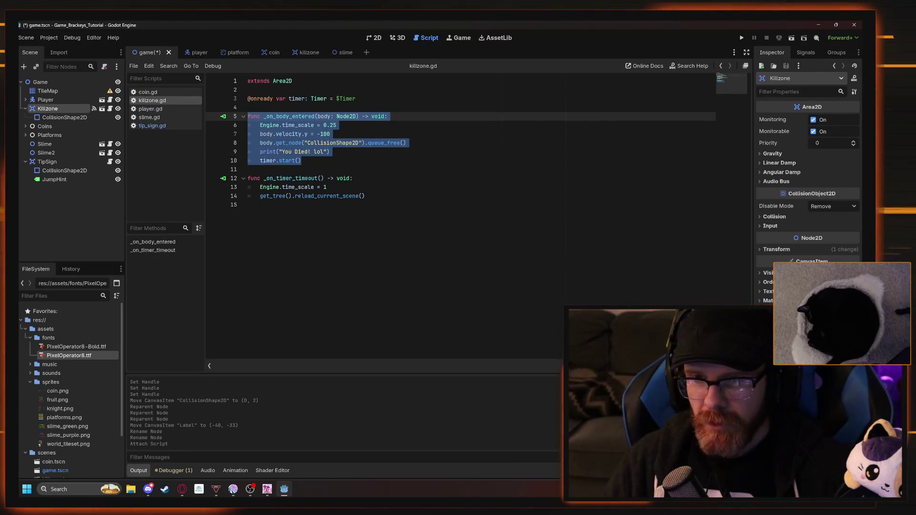
left_click(301, 161)
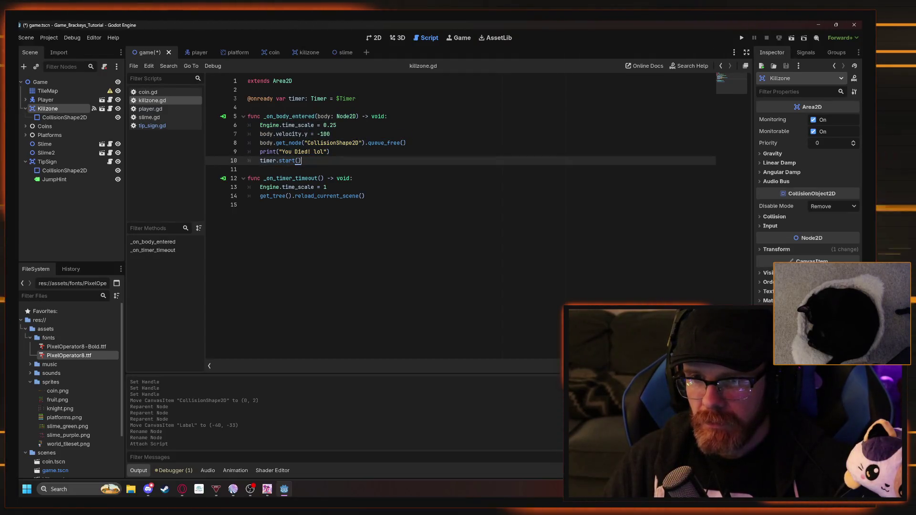
left_click(70, 180)
left_click(57, 161)
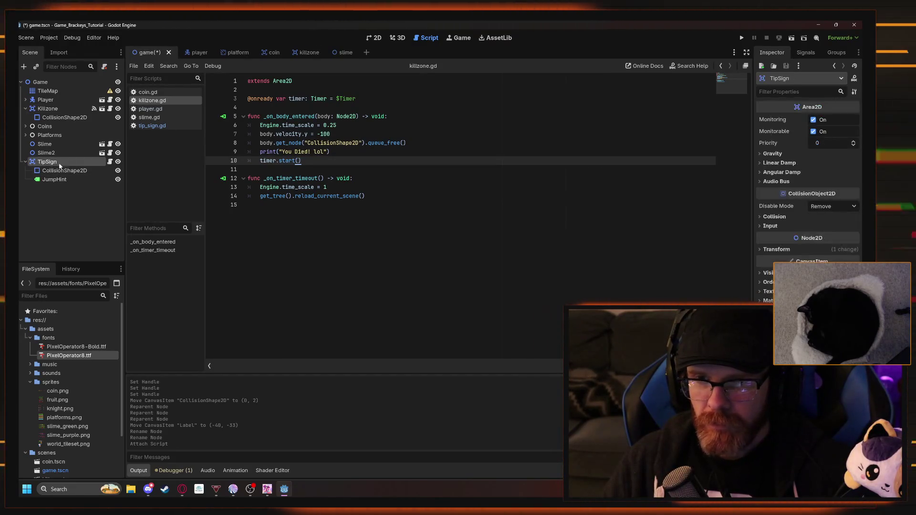
left_click(153, 125)
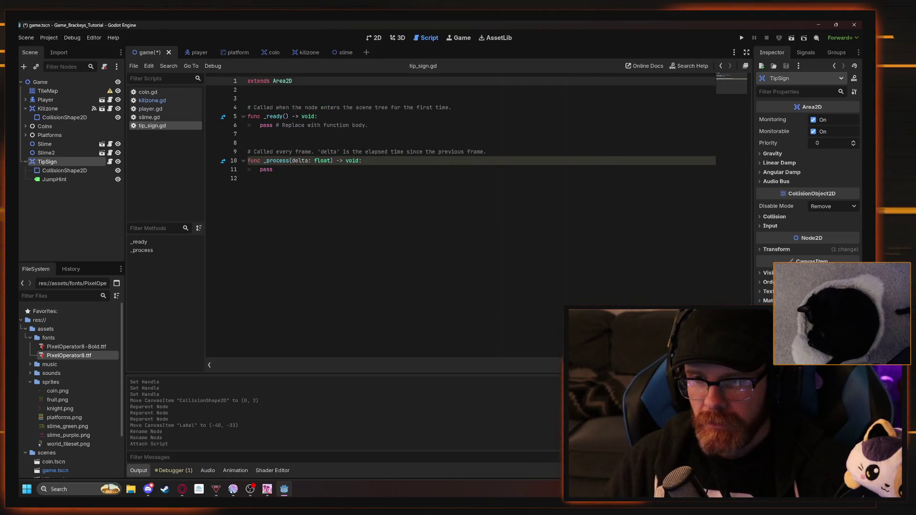
left_click(55, 110)
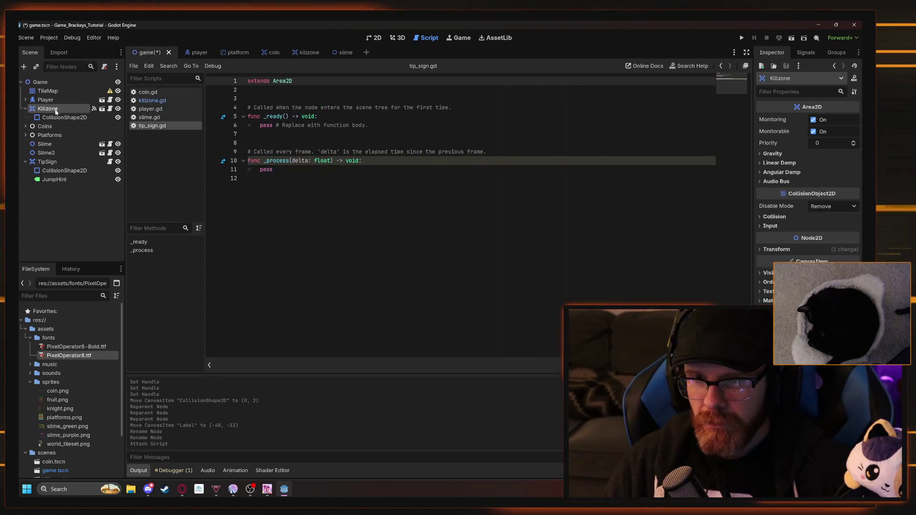
double_click(55, 109)
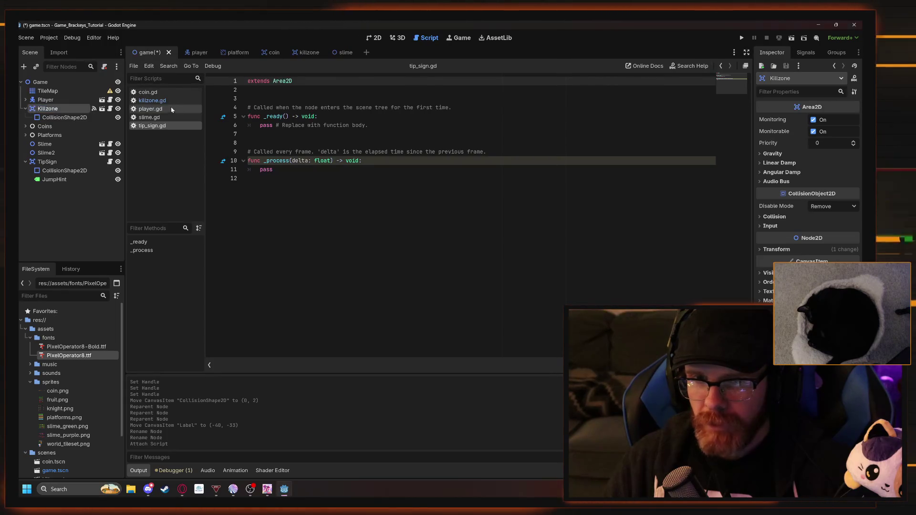
left_click(152, 100)
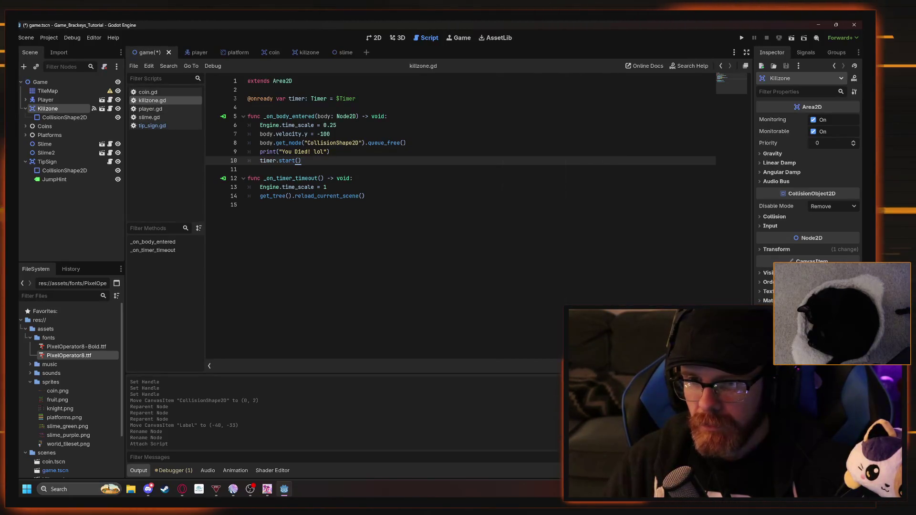
left_click(152, 126)
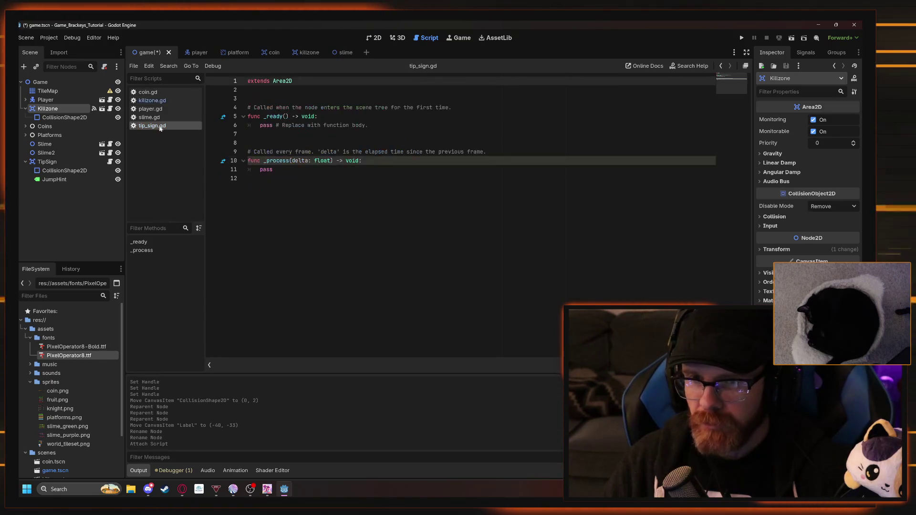
Delete tip_sign.gd's _ready and _process stubs and start typing a body-entered func line
key("ctrl+End")
key("shift+Up")
key("shift+Up")
key("shift+Up")
key("BackSpace")
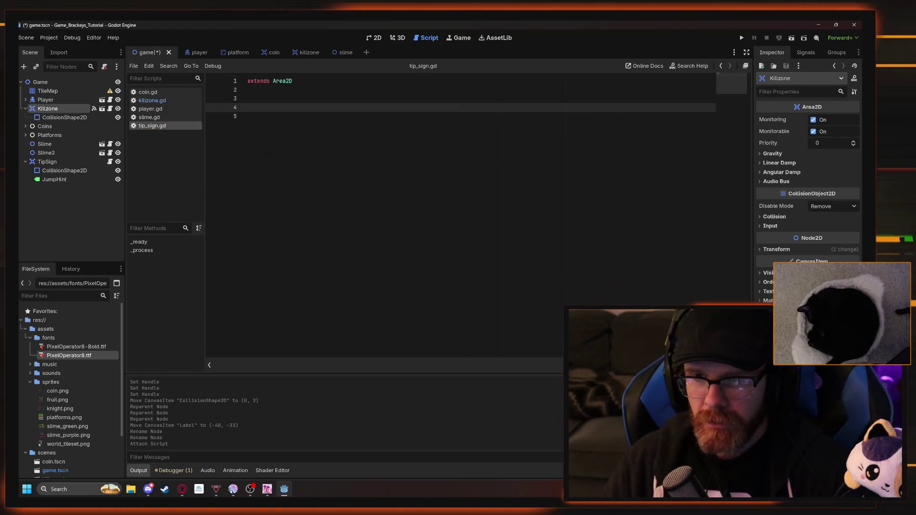
type("func on_body")
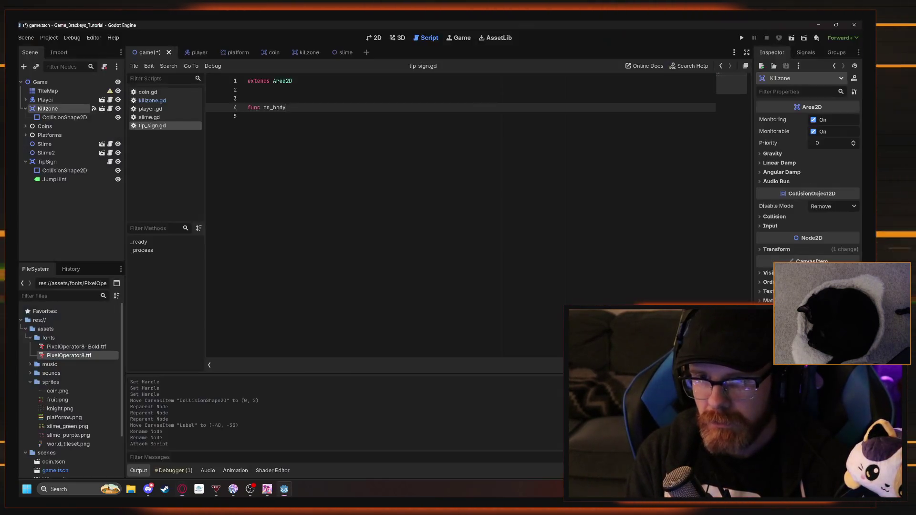
left_click(161, 101)
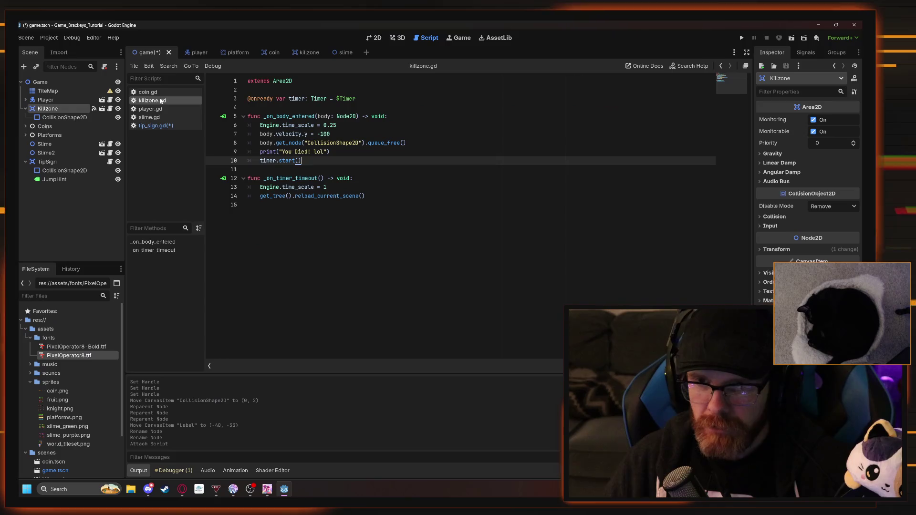
left_click(156, 125)
type("_body_enter")
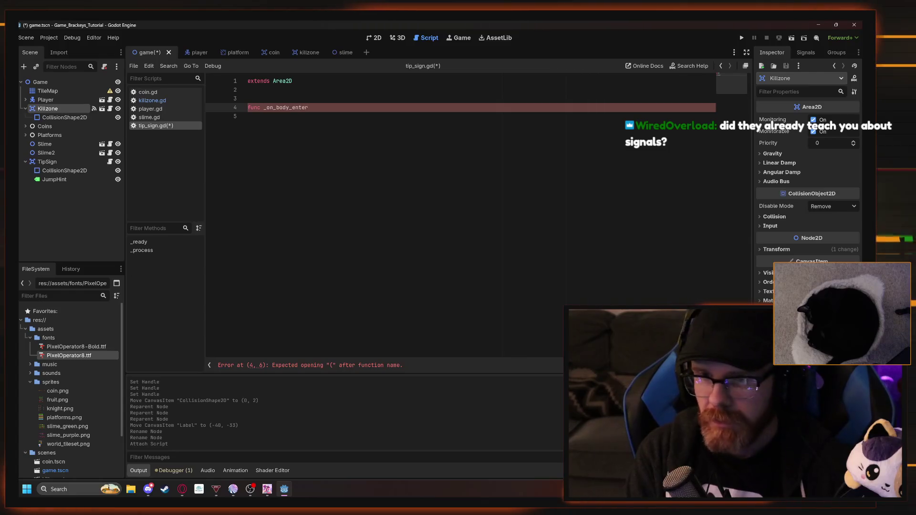
type("d")
Recheck killzone.gd's function, then show TipSign's signal list in the Node dock
key("alt+Tab")
key("alt+Tab")
key("alt+Tab")
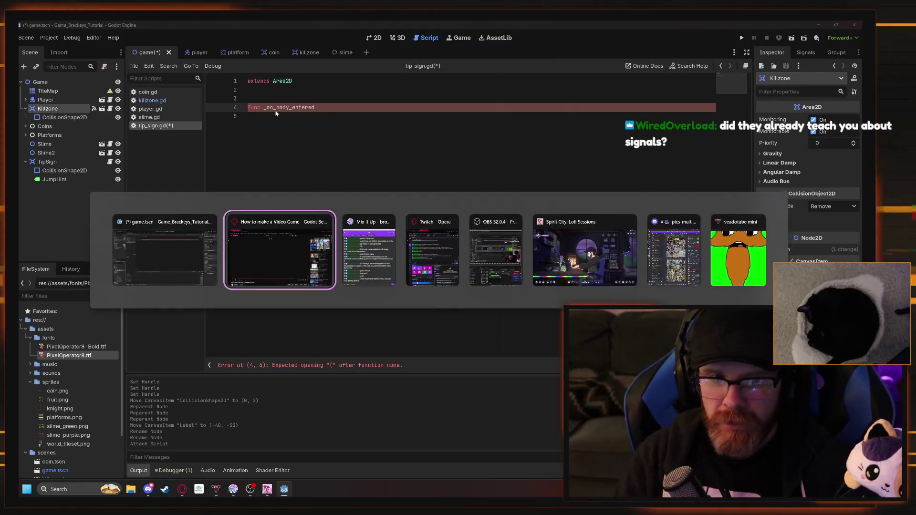
key("alt+Tab")
key("alt+Tab")
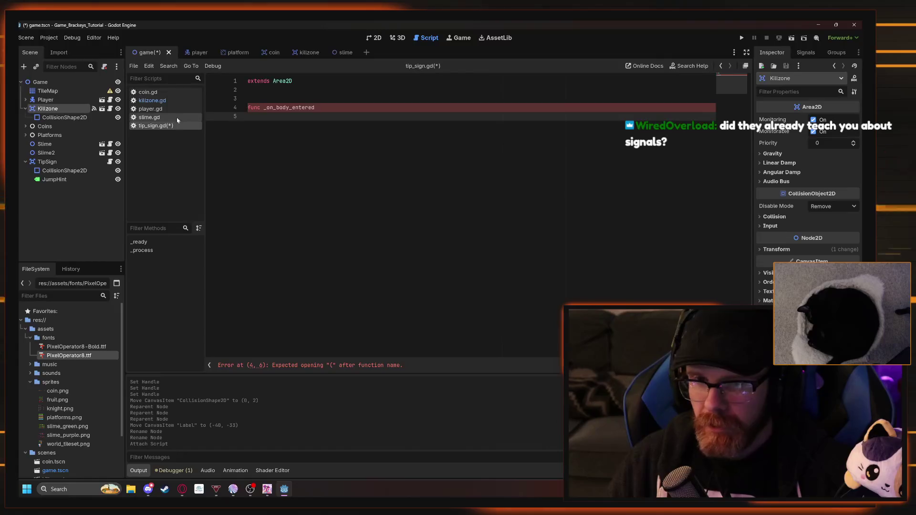
left_click(152, 101)
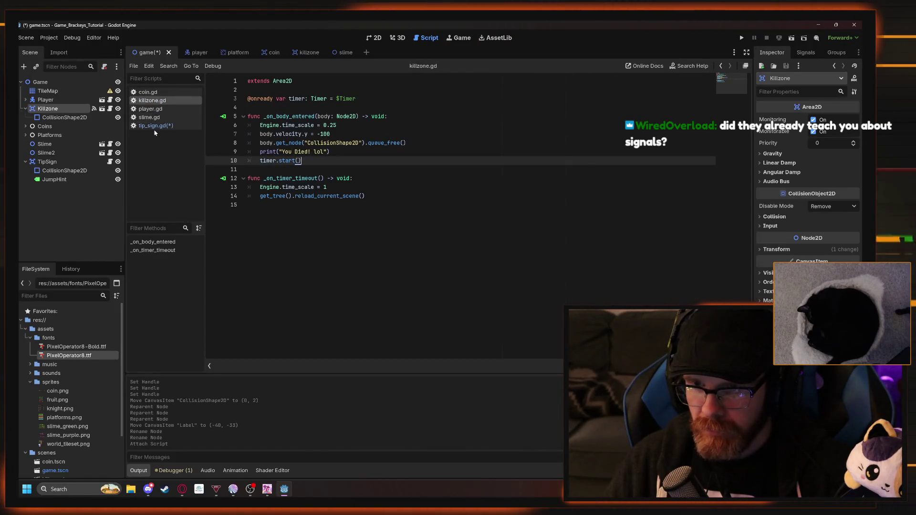
left_click(155, 125)
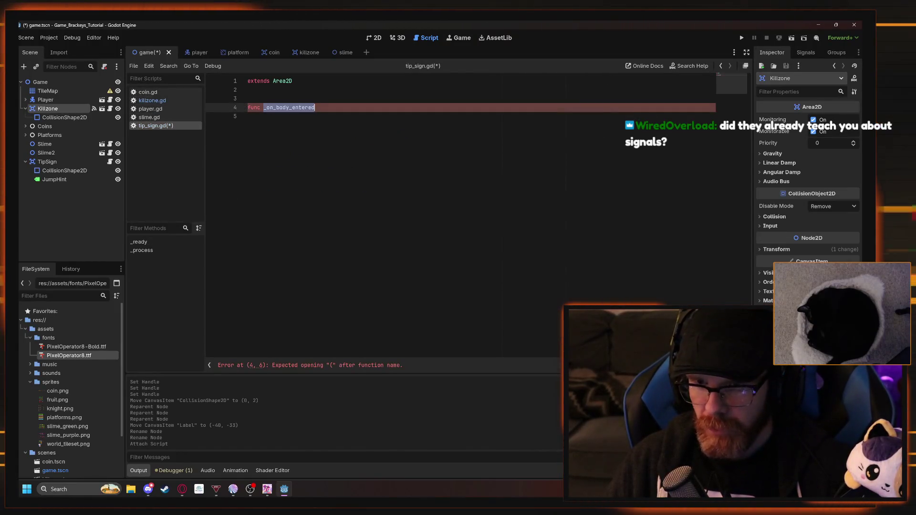
left_click(806, 53)
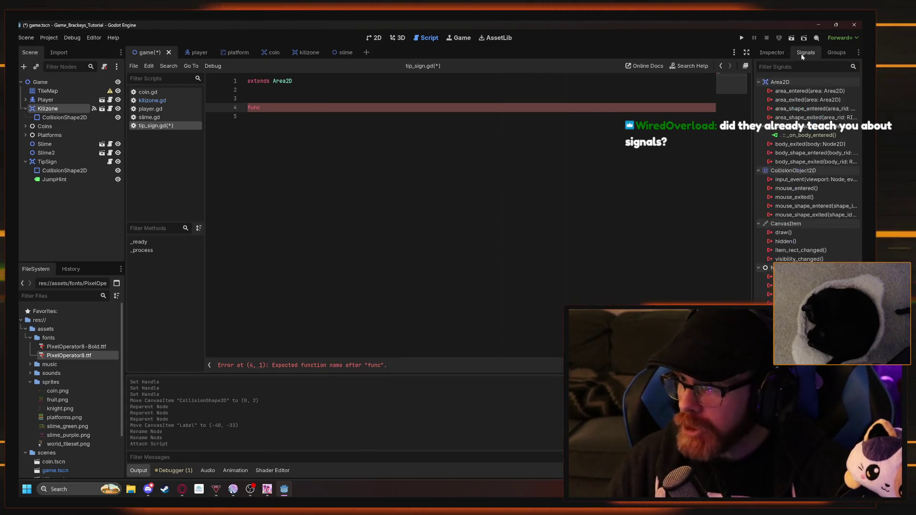
Delete the stray 'func' keyword on line 4 so tip_sign.gd holds only extends Area2D
double_click(811, 135)
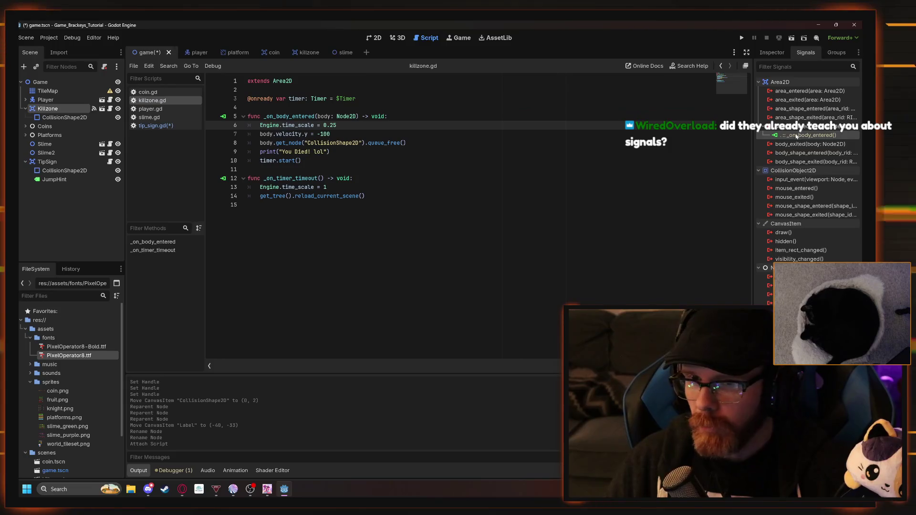
left_click(155, 126)
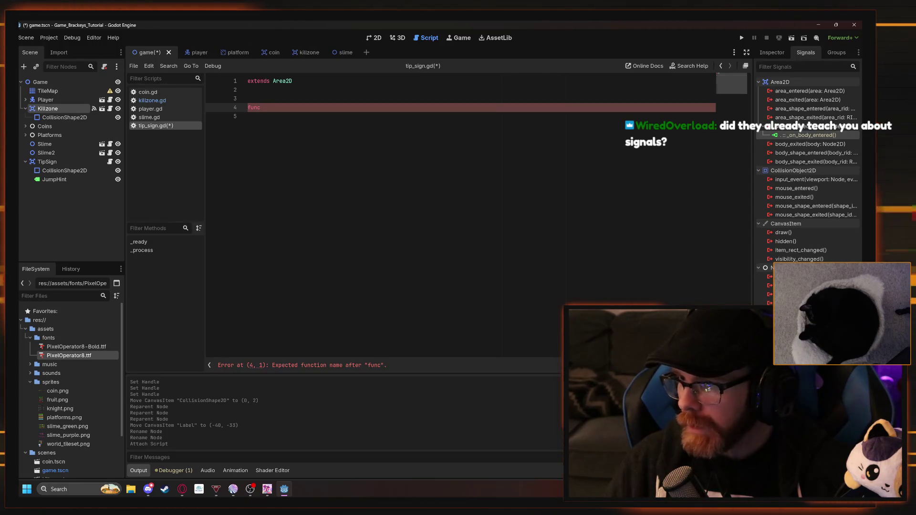
double_click(253, 107)
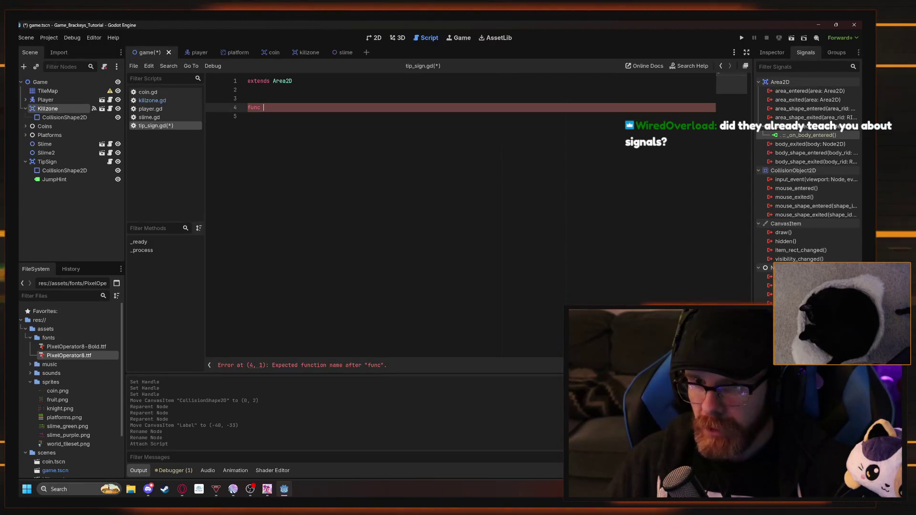
key("BackSpace")
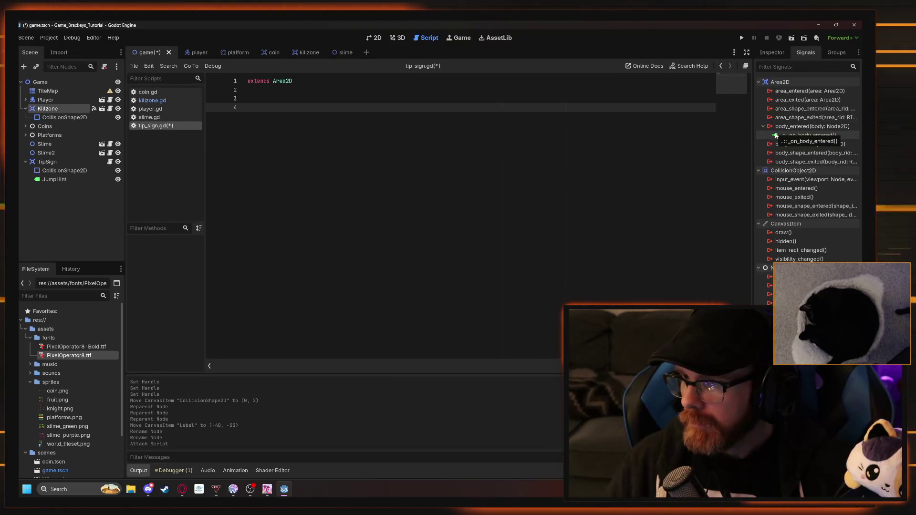
double_click(802, 137)
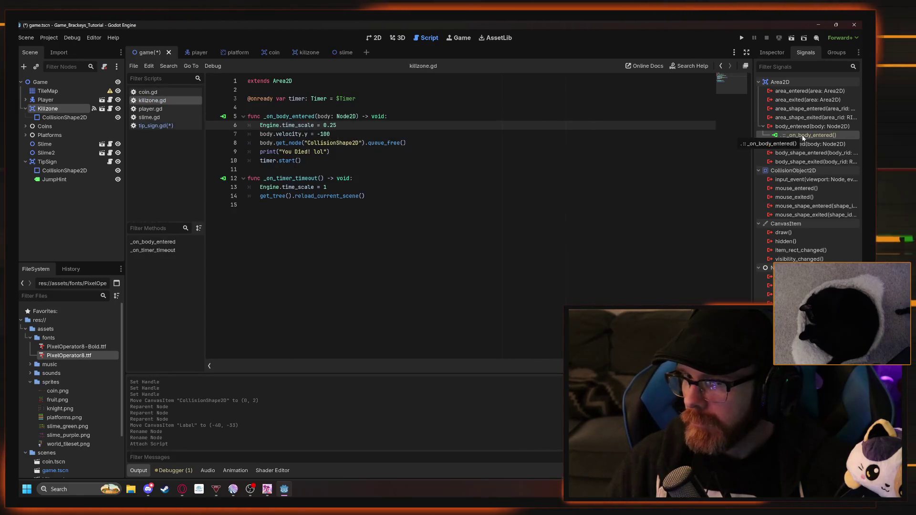
left_click(155, 126)
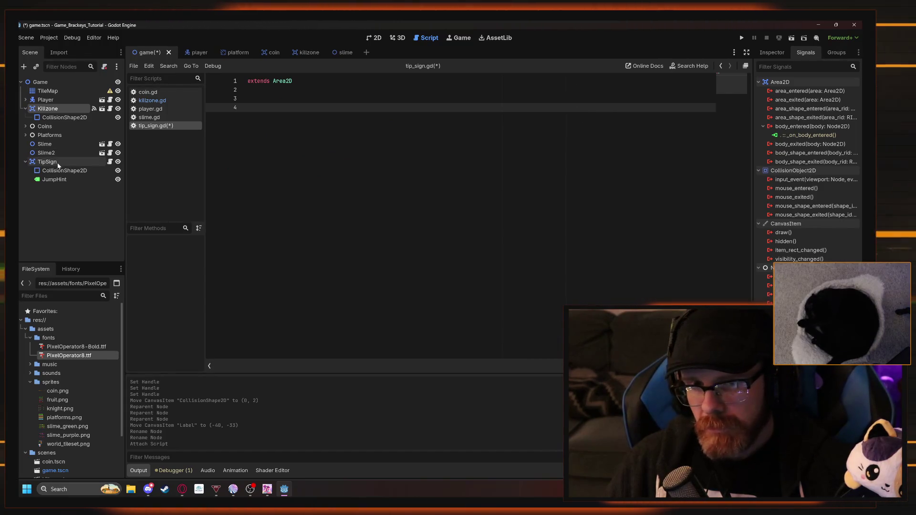
Select TipSign in the Scene tree, comparing against Killzone, to view its unconnected signals
left_click(61, 164)
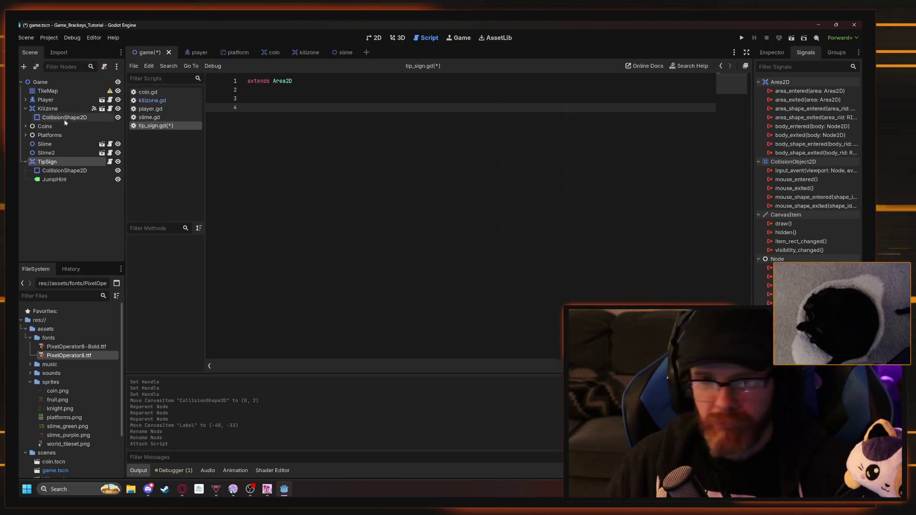
left_click(52, 109)
left_click(50, 162)
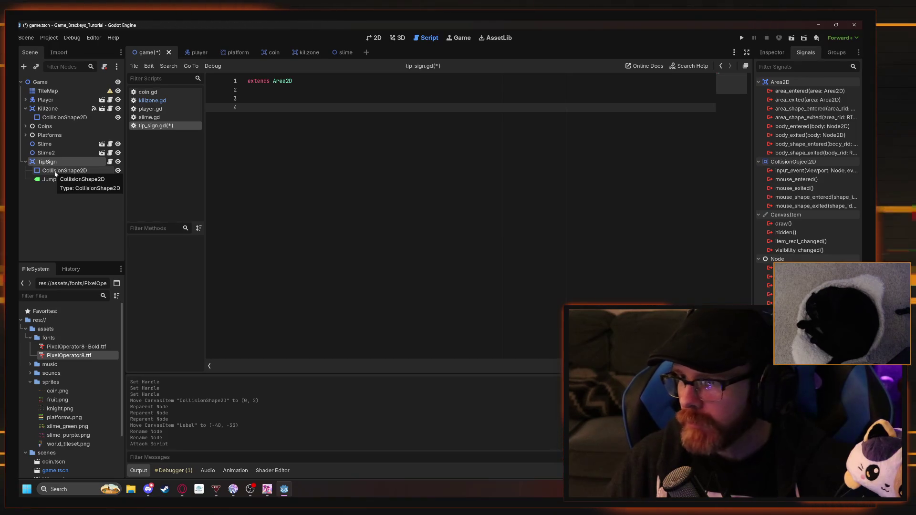
key("F2")
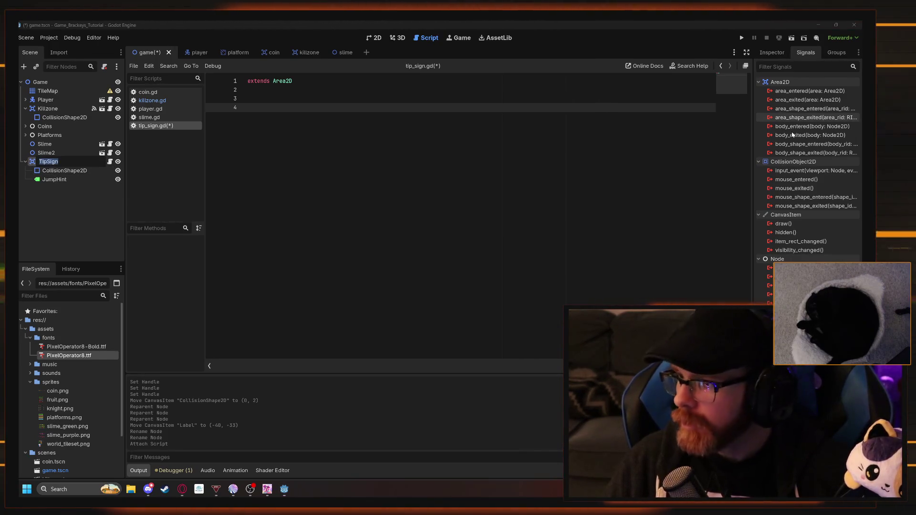
key("Escape")
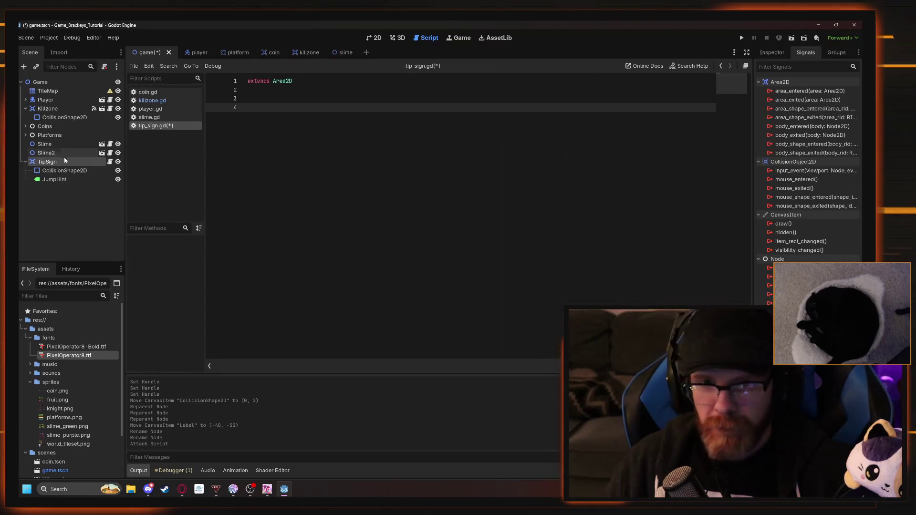
Connect TipSign's body_entered signal to Player, generating _on_tip_sign_body_entered in player.gd
double_click(793, 127)
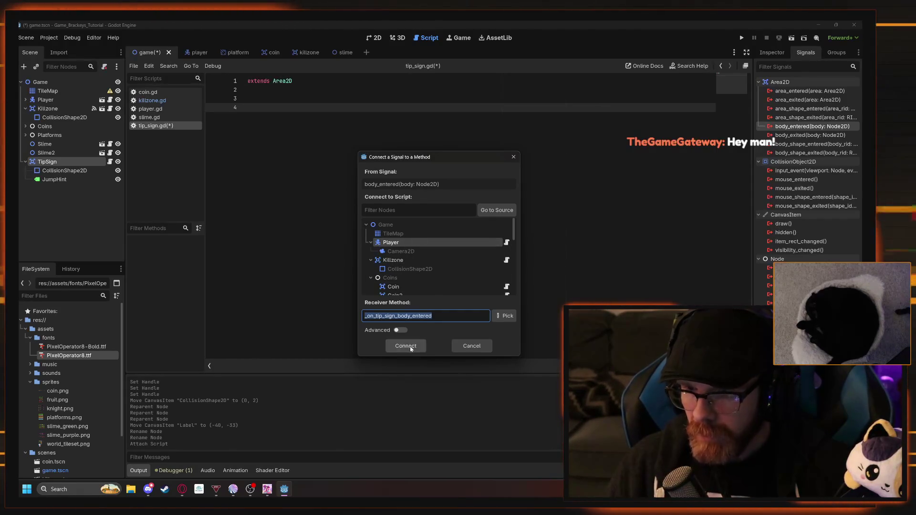
left_click(405, 346)
scroll(382, 220, "down", 1)
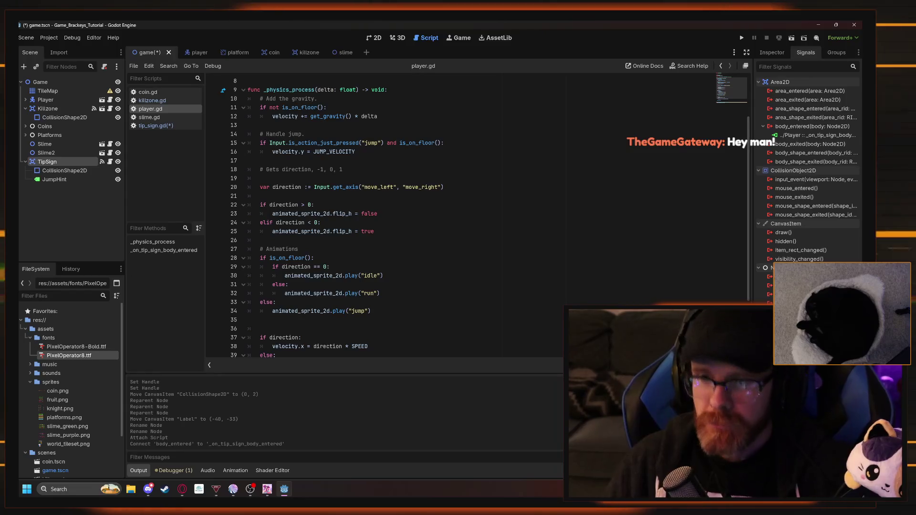
scroll(382, 219, "down", 2)
scroll(382, 219, "up", 5)
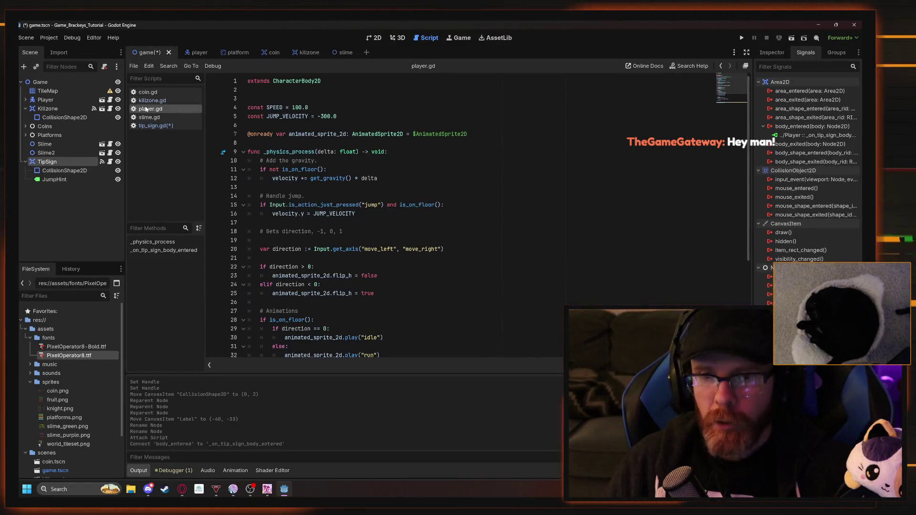
left_click(148, 126)
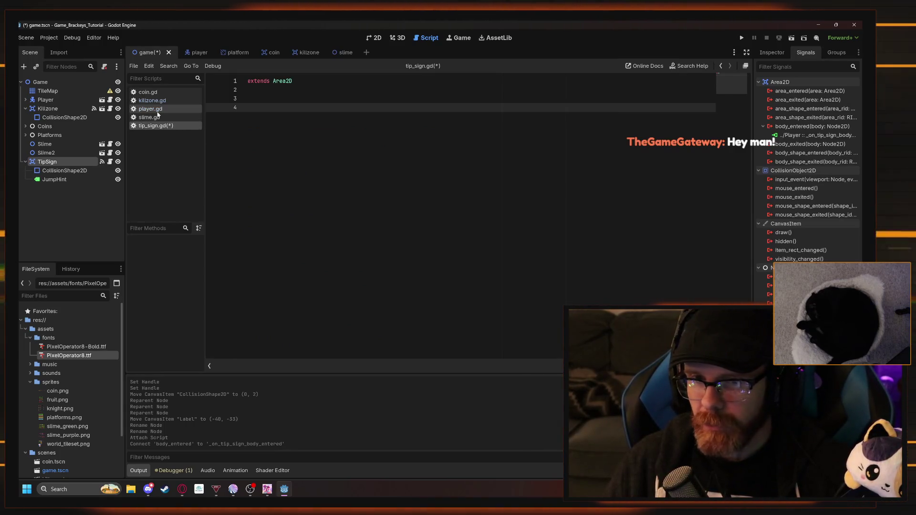
left_click(152, 109)
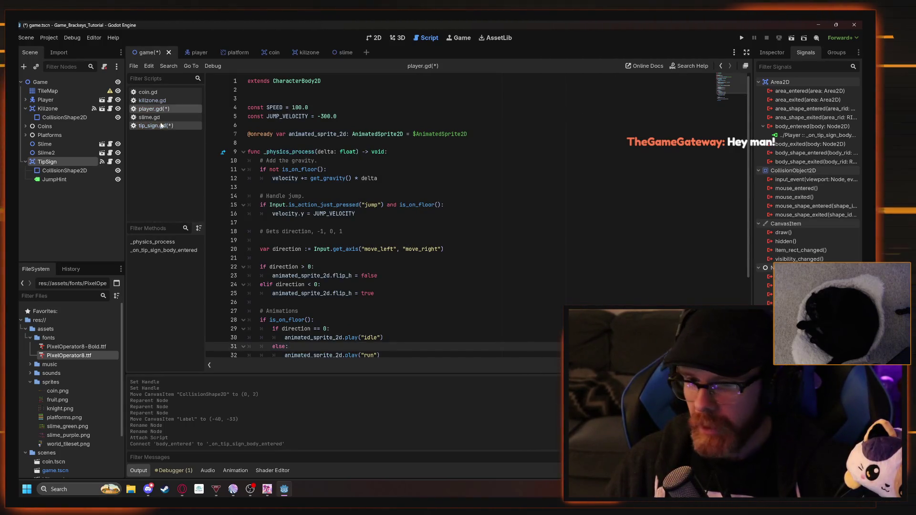
Add an else branch calling animated_sprite_2d.play("jump") in player.gd and save
left_click(284, 355)
key("Tab")
key("Return")
type("else:")
key("Return")
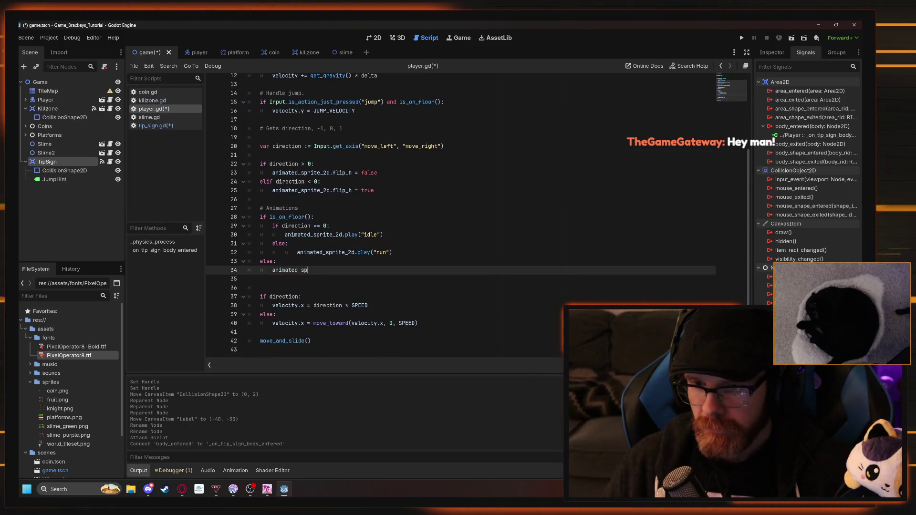
type("animated_spri")
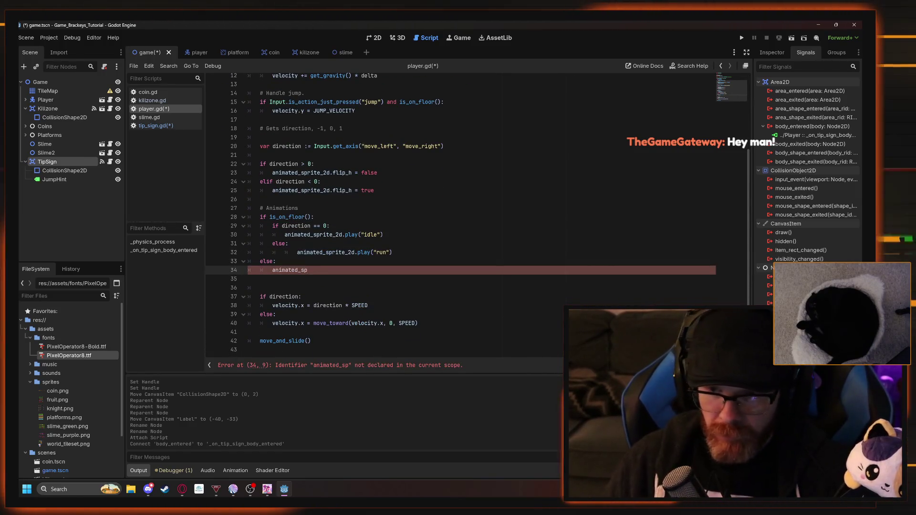
type("te_2d.play")
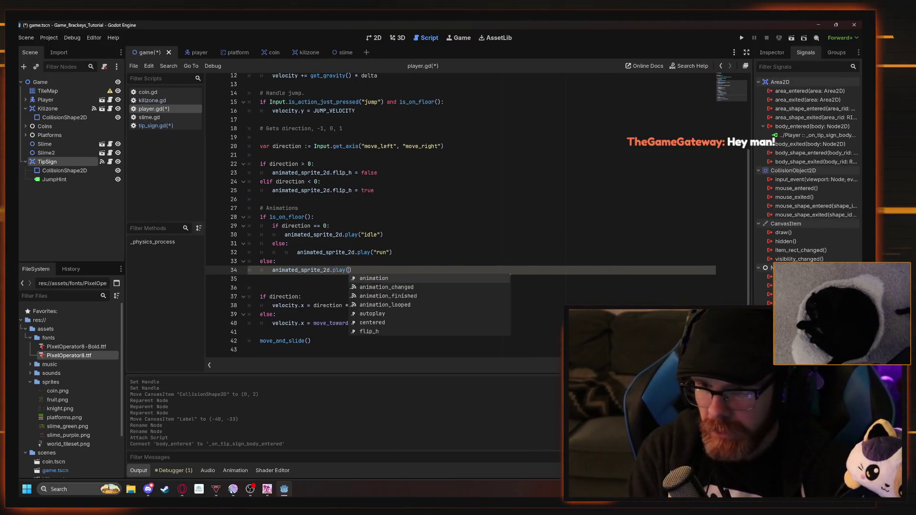
type("(\"j")
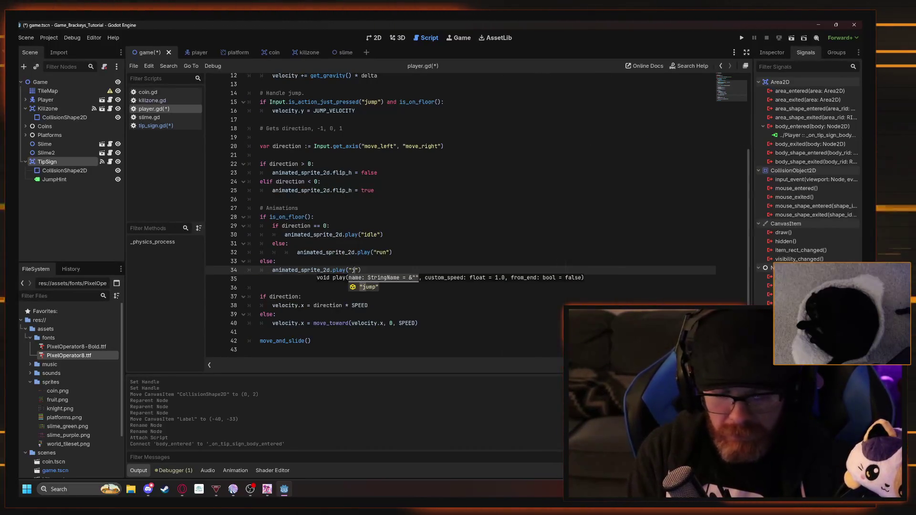
key("Down")
key("Return")
key("End")
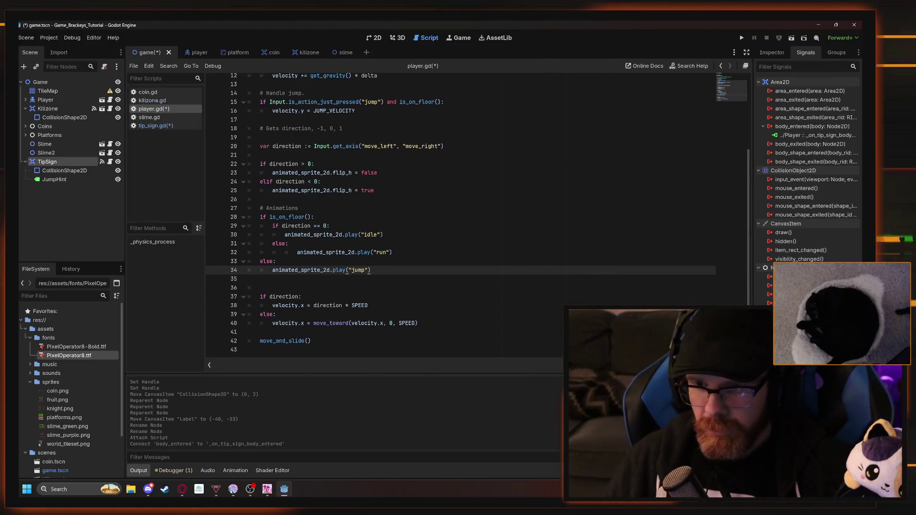
key("ctrl+s")
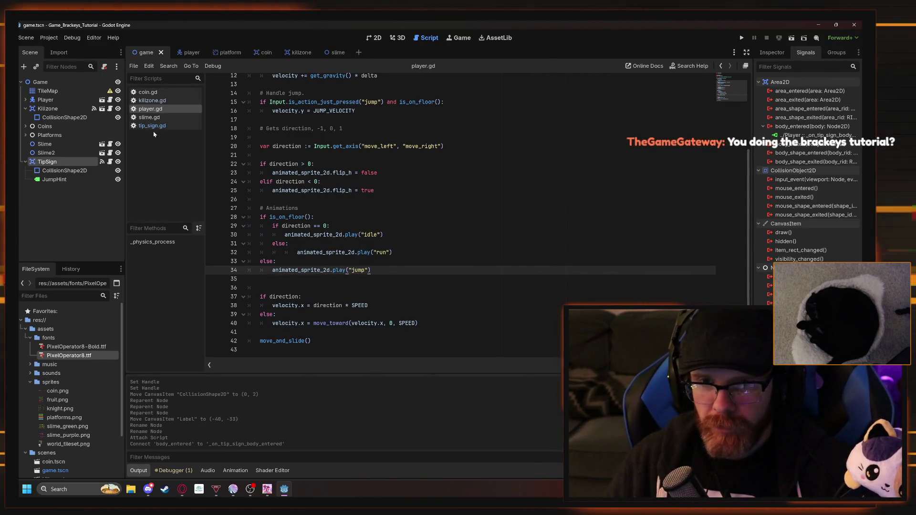
left_click(152, 125)
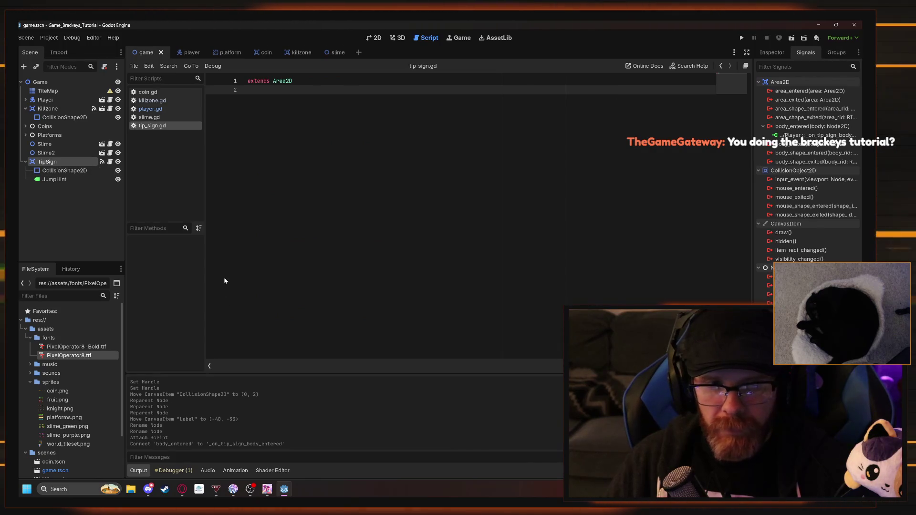
mouse_move(183, 493)
left_click(191, 446)
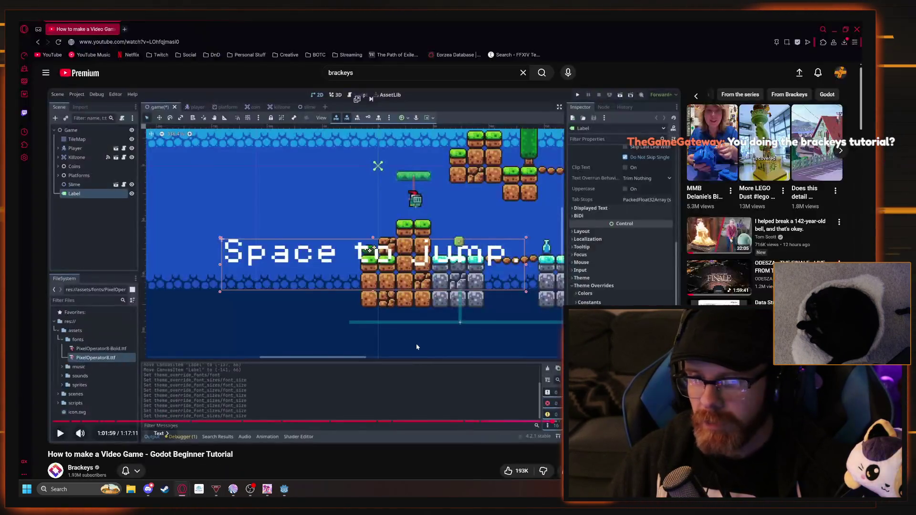
key("alt+Tab")
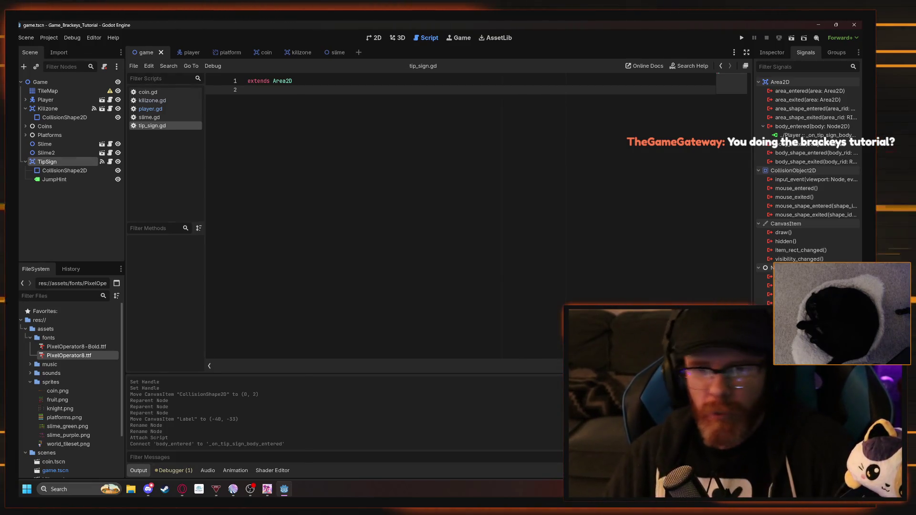
Add blank lines to tip_sign.gd, then open TipSign's body_entered handler in player.gd
key("Return")
key("Return")
key("Up")
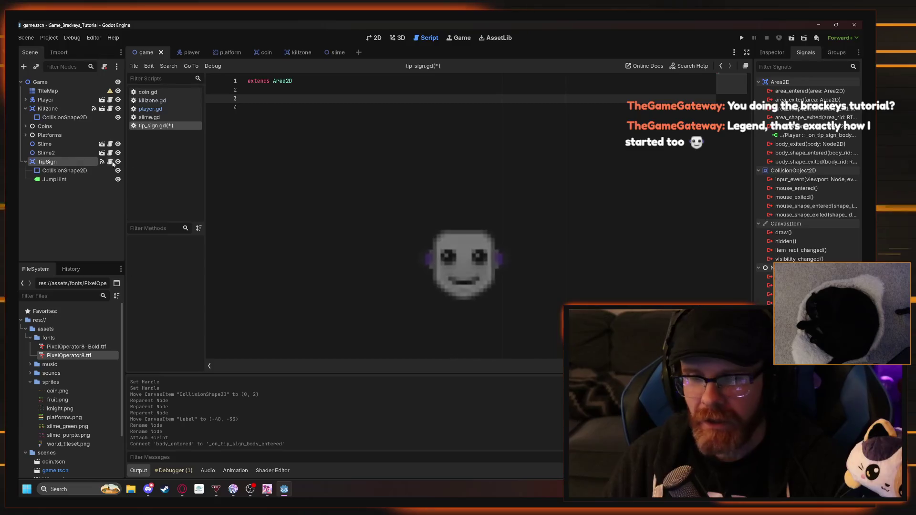
left_click(62, 170)
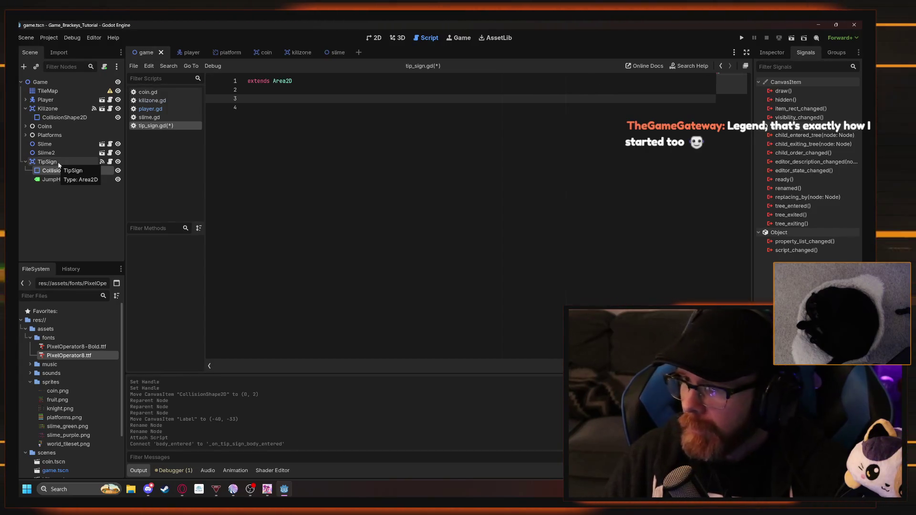
left_click(58, 163)
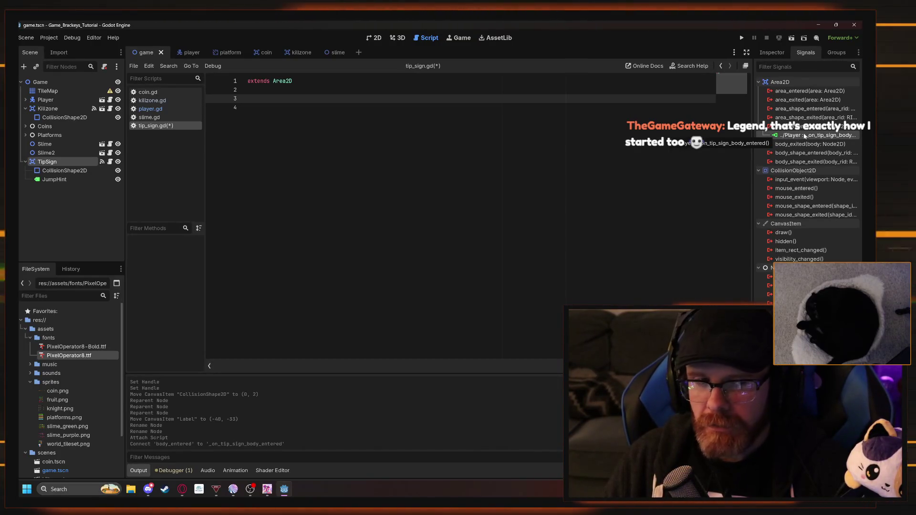
double_click(777, 136)
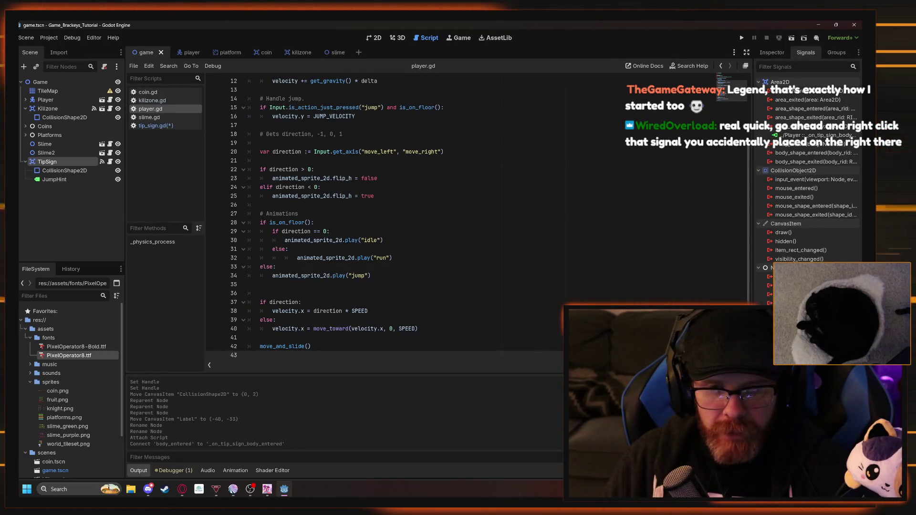
Disconnect TipSign's body_entered from the Player's _on_tip_sign_body_entered handler
right_click(776, 135)
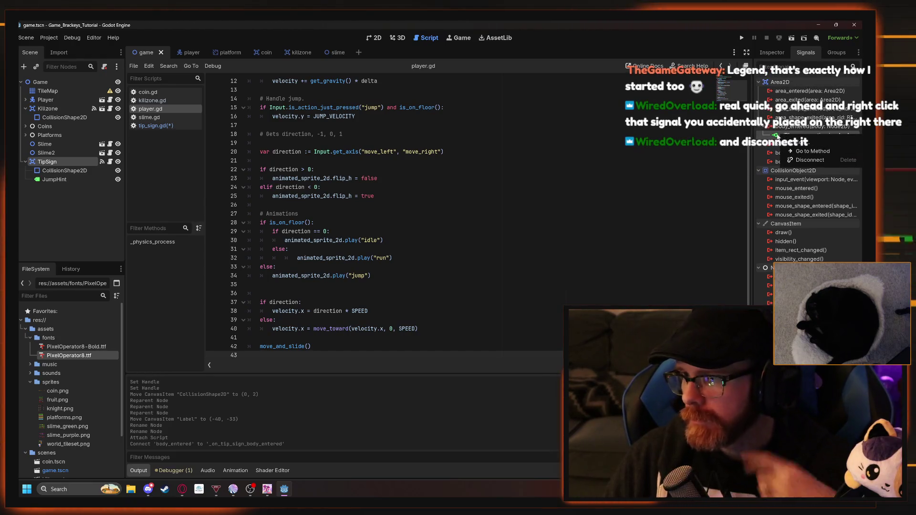
left_click(823, 161)
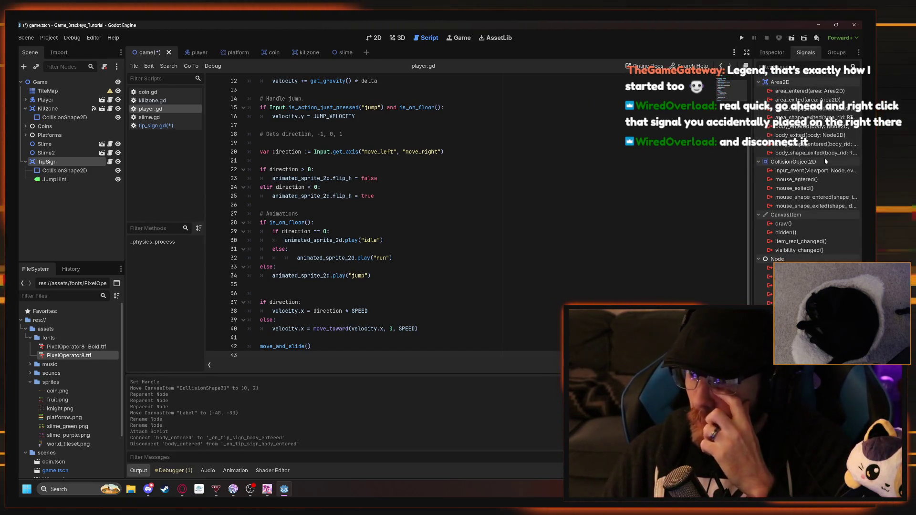
left_click(155, 126)
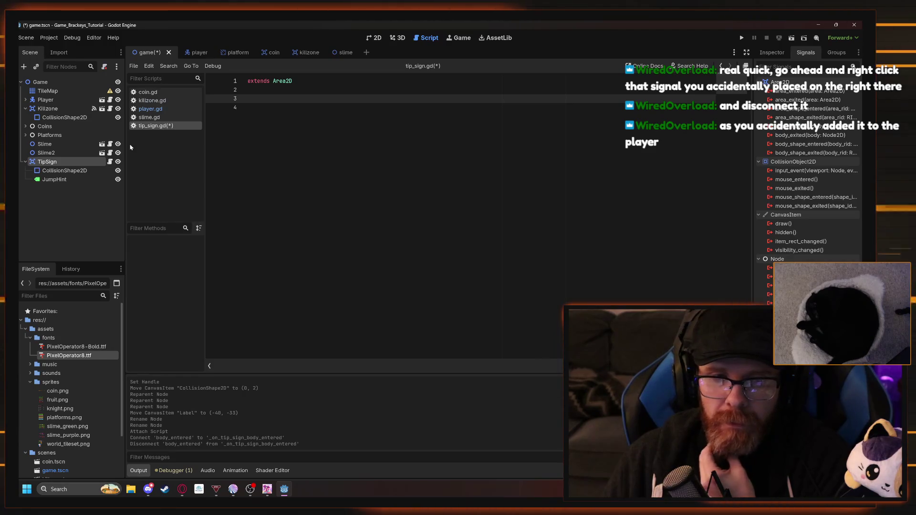
left_click(150, 108)
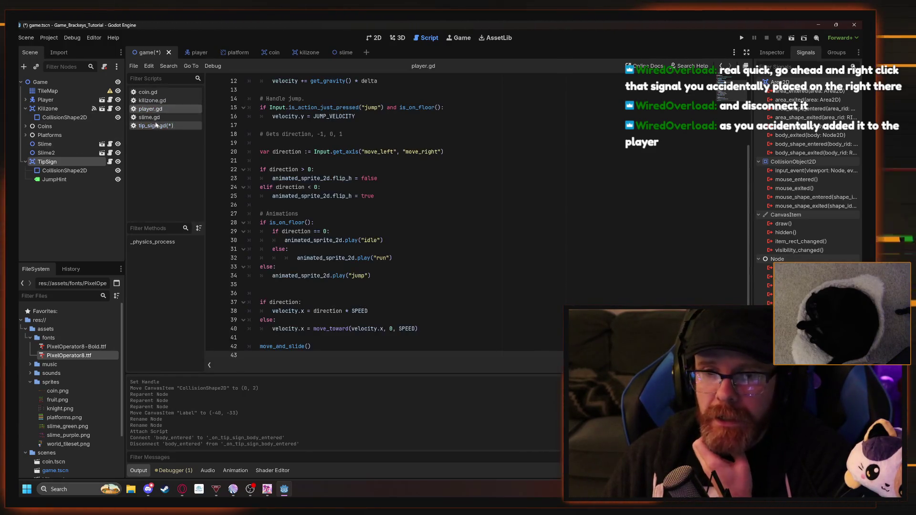
left_click(156, 126)
left_click(148, 117)
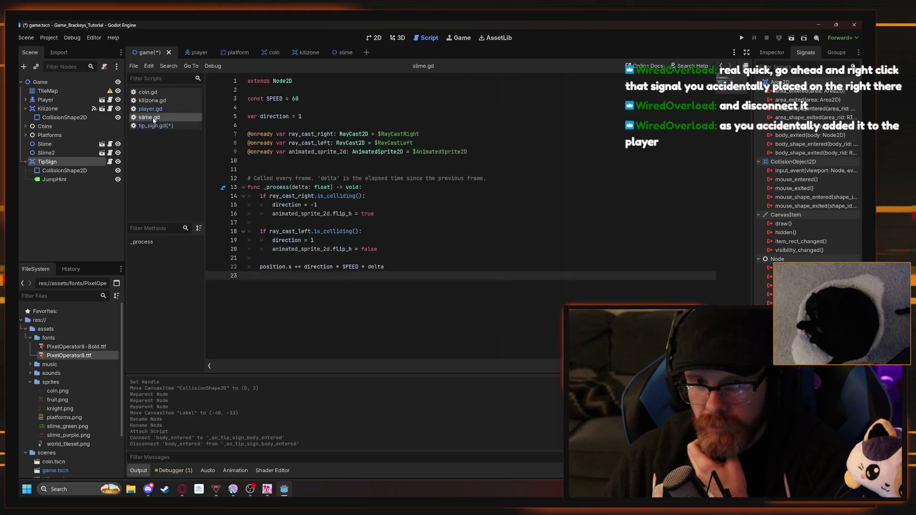
Browse coin.gd, killzone.gd, player.gd and slime.gd, ending back on tip_sign.gd
left_click(157, 125)
key("Up")
key("Up")
key("Up")
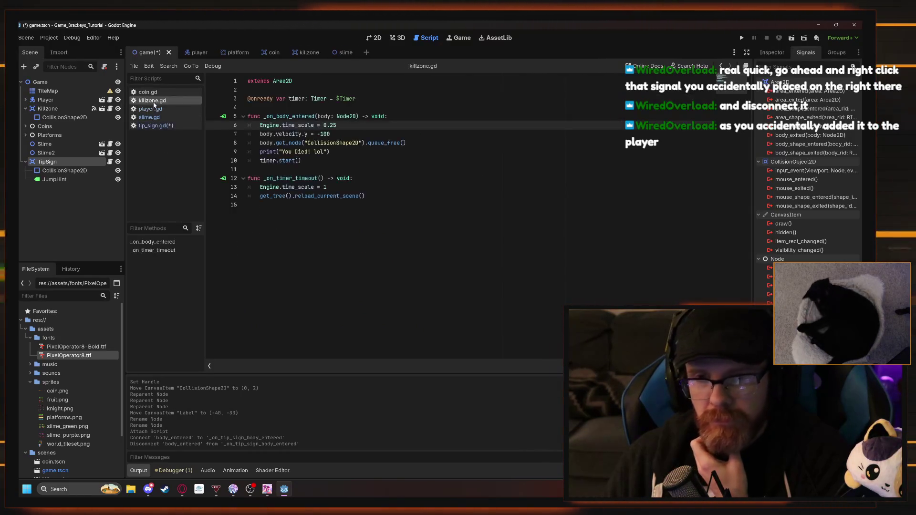
left_click(157, 127)
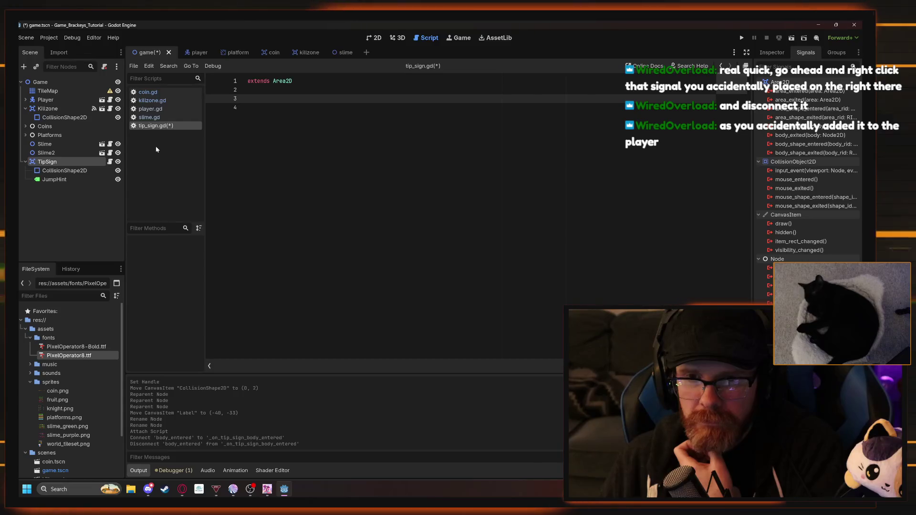
left_click(148, 92)
left_click(149, 117)
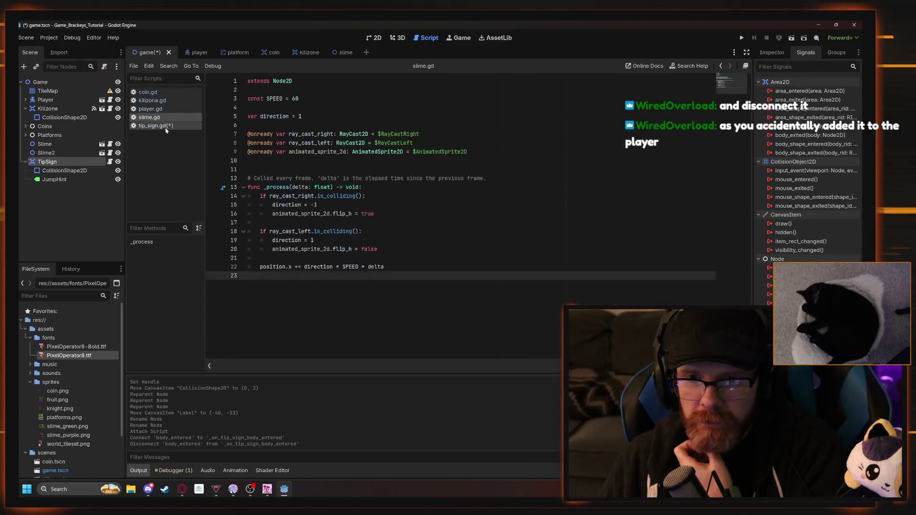
left_click(156, 125)
left_click(178, 100)
left_click(178, 109)
left_click(177, 126)
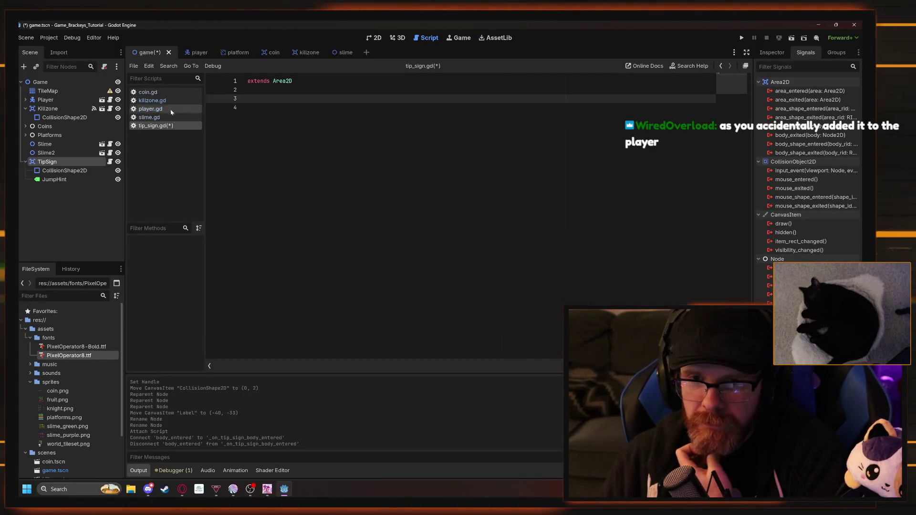
left_click(157, 92)
left_click(162, 101)
left_click(173, 118)
left_click(168, 126)
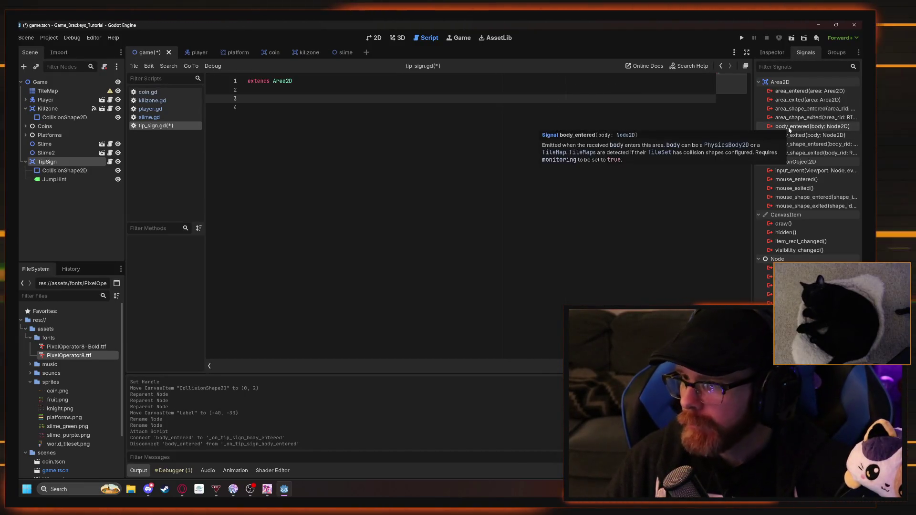
Connect body_entered to TipSign itself, creating _on_body_entered(body: Node2D) in tip_sign.gd
double_click(795, 127)
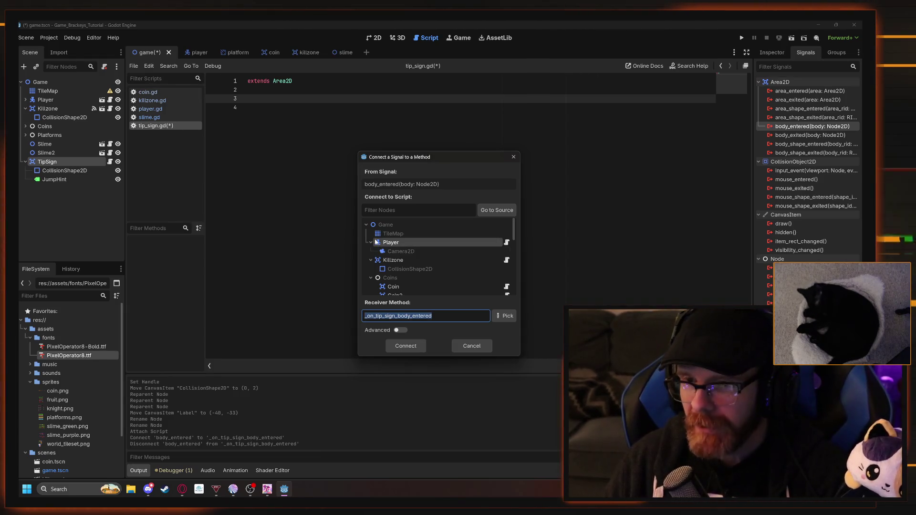
scroll(377, 241, "down", 10)
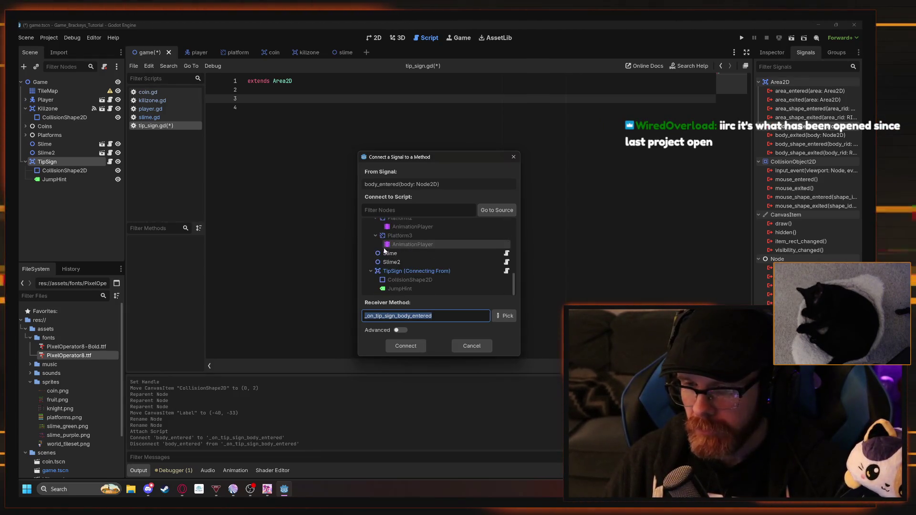
left_click(398, 271)
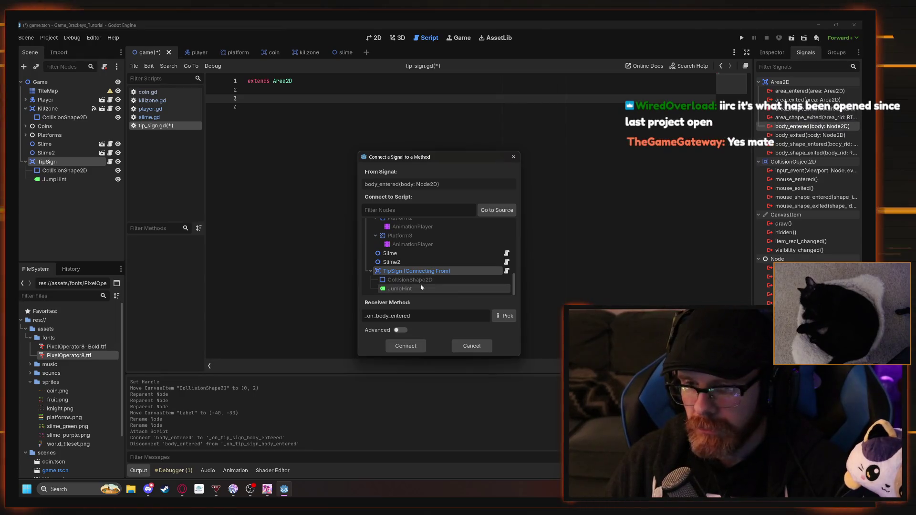
left_click(397, 346)
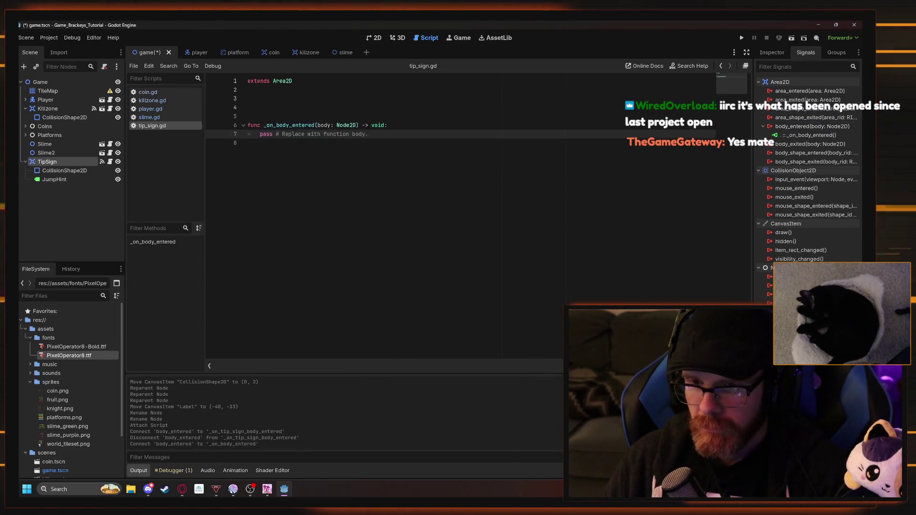
left_click_drag(368, 134, 260, 134)
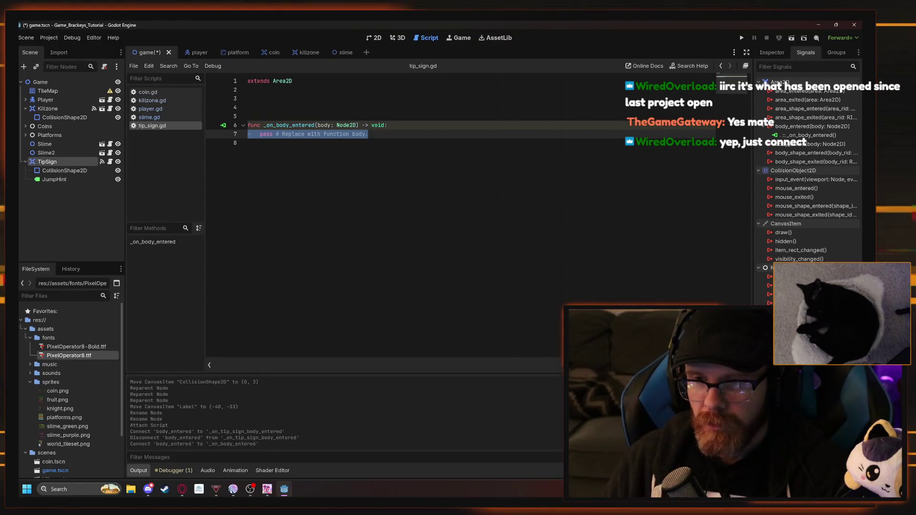
left_click(248, 142)
mouse_move(57, 180)
left_mouse_down()
mouse_move(78, 183)
mouse_move(267, 98)
mouse_move(282, 108)
left_mouse_up()
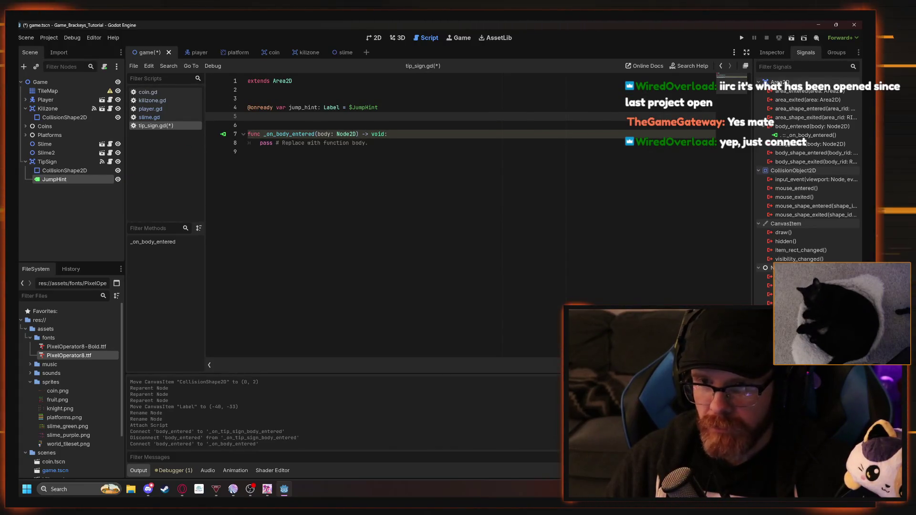
Replace the pass placeholder in _on_body_entered with jump_hint.visible = true
left_click(369, 143)
key("BackSpace")
key("BackSpace")
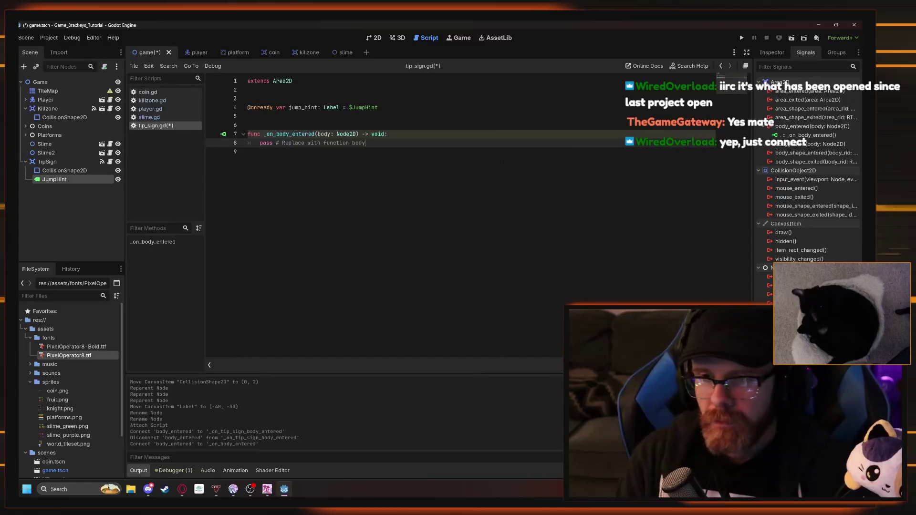
key("BackSpace")
key("BackSpace")
key("BackSpace")
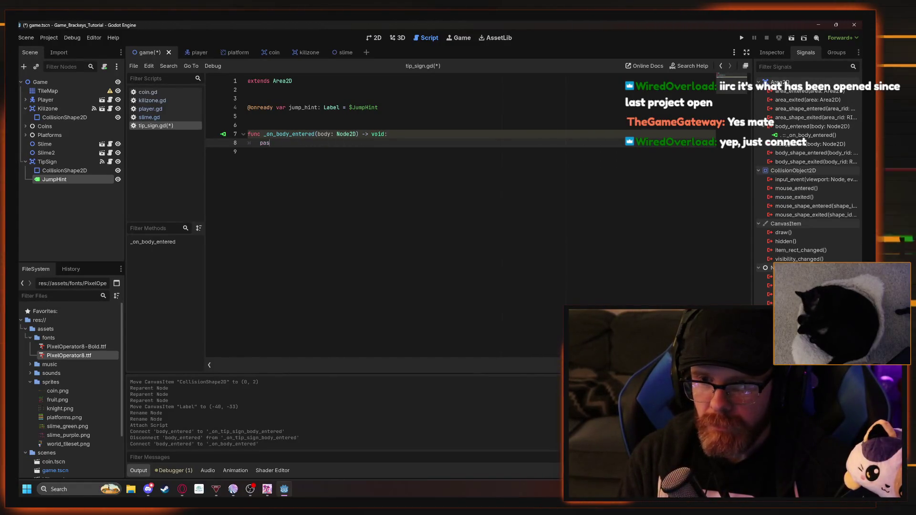
key("BackSpace")
key("BackSpace")
key("BackSpace")
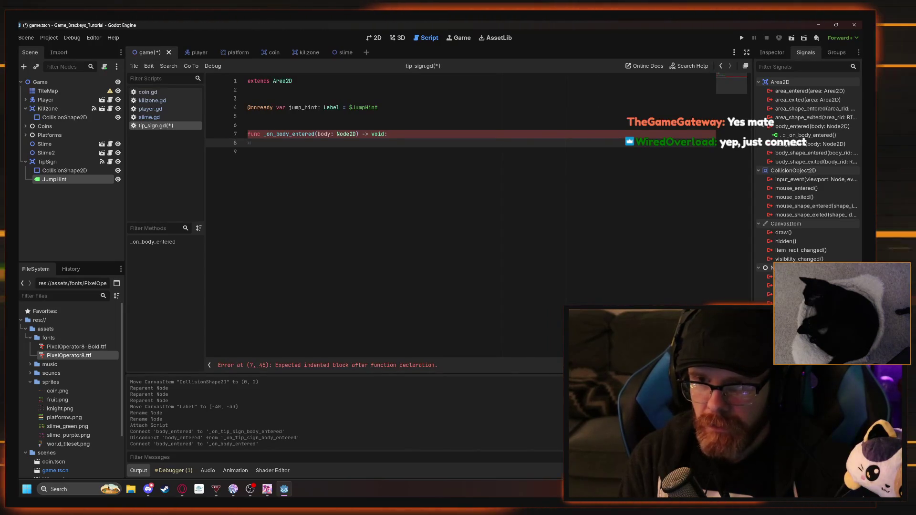
type("jump_hu")
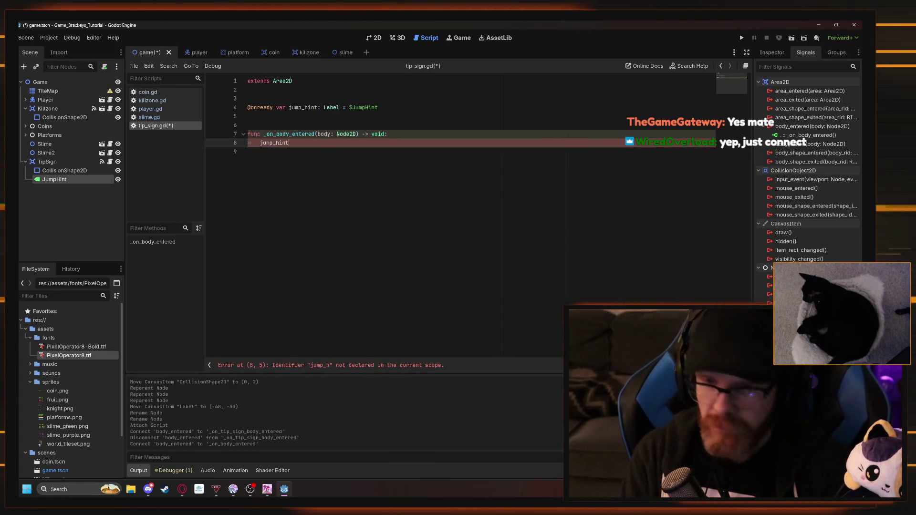
type(".")
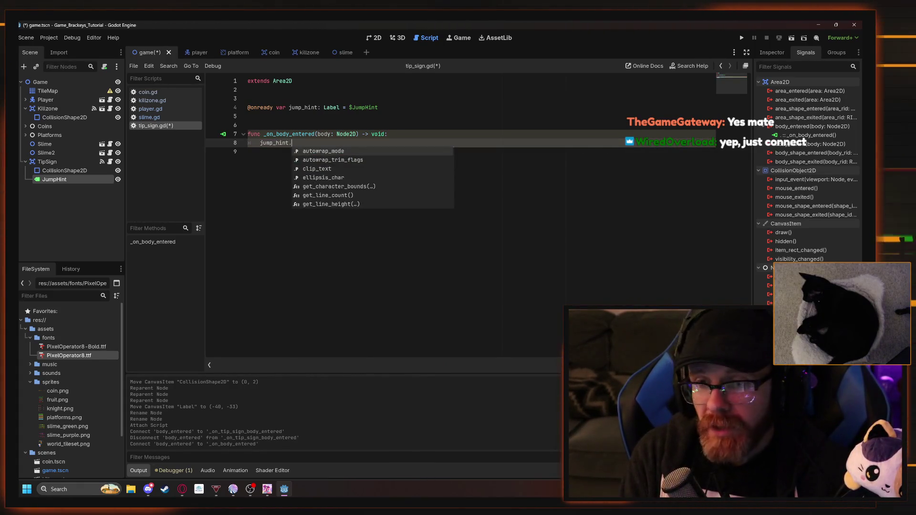
type("vis")
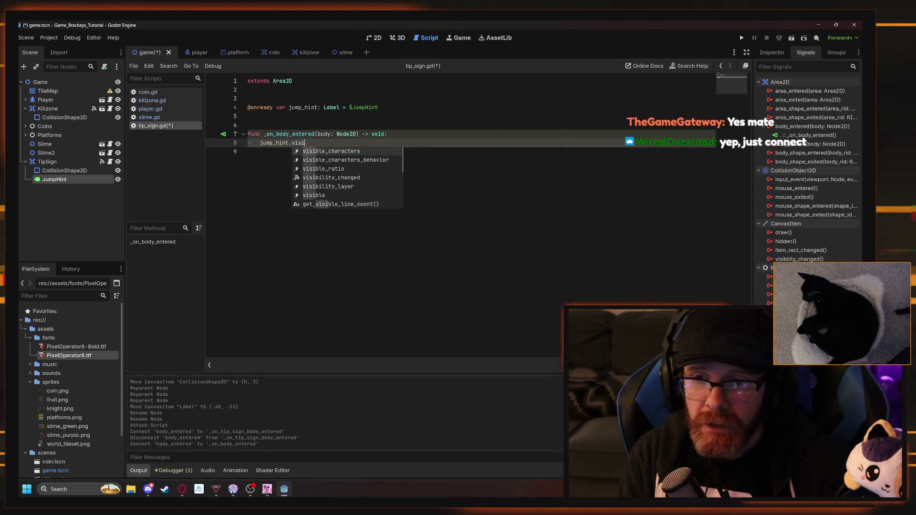
type("i")
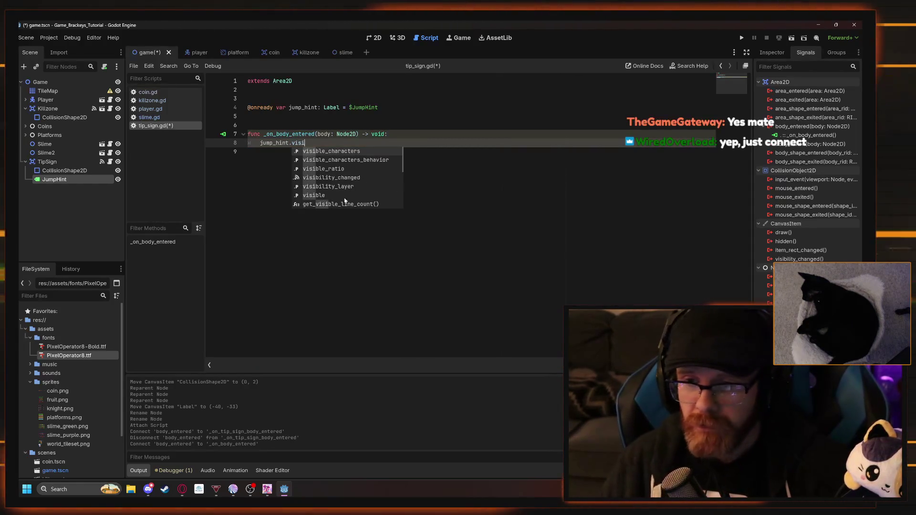
key("Down")
key("Down")
key("Down")
key("Return")
type("= ")
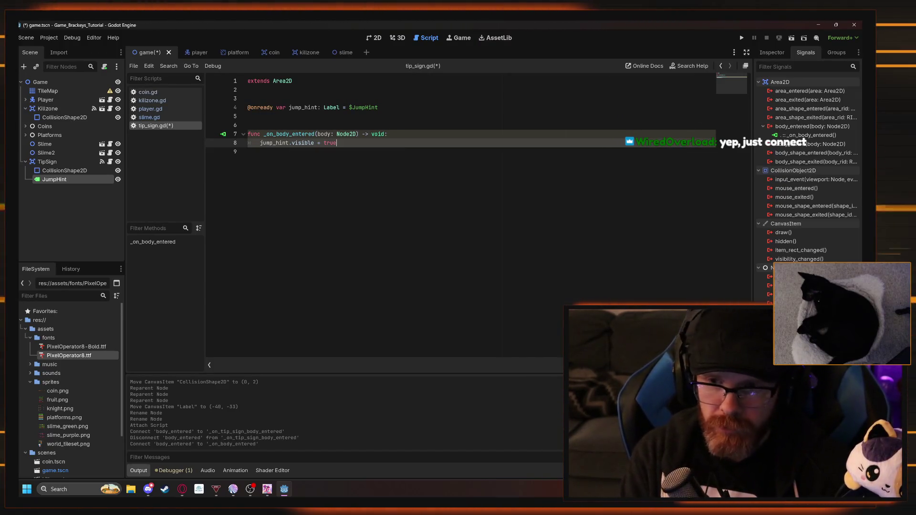
type("true")
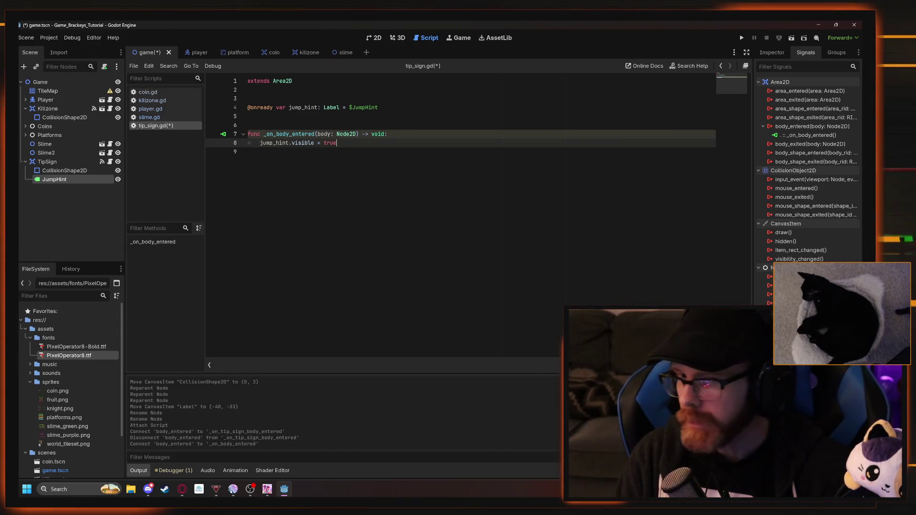
key("Return")
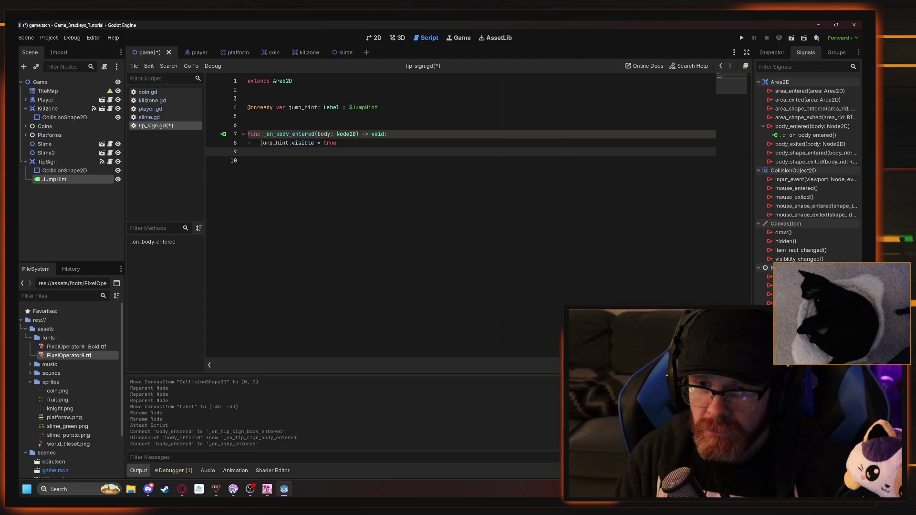
key("Return")
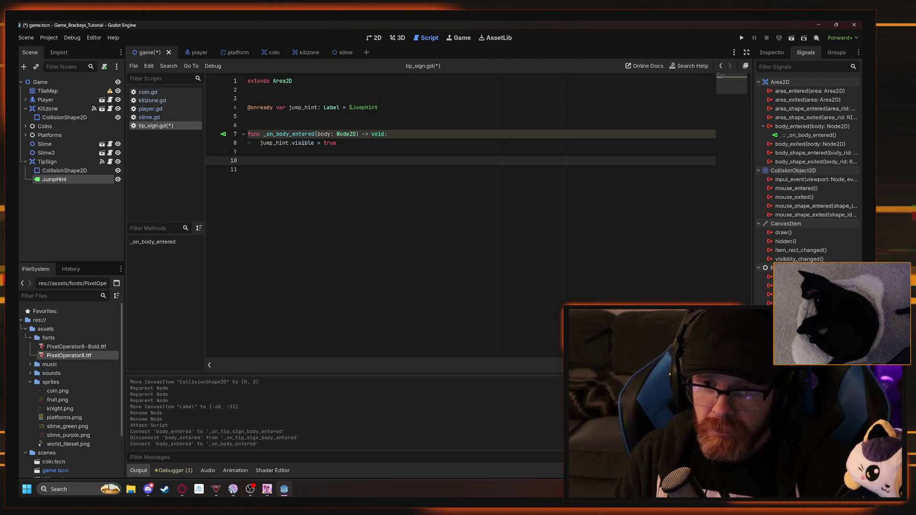
type("func _")
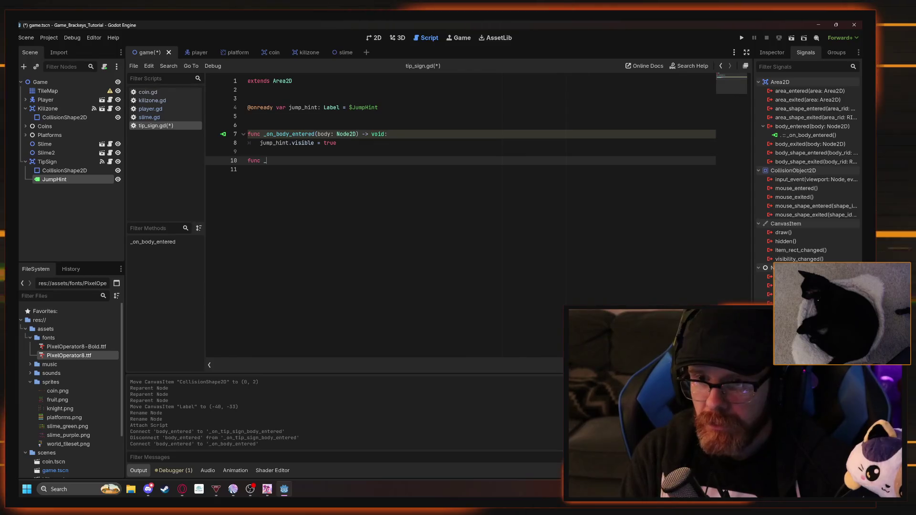
type("on_body_ex")
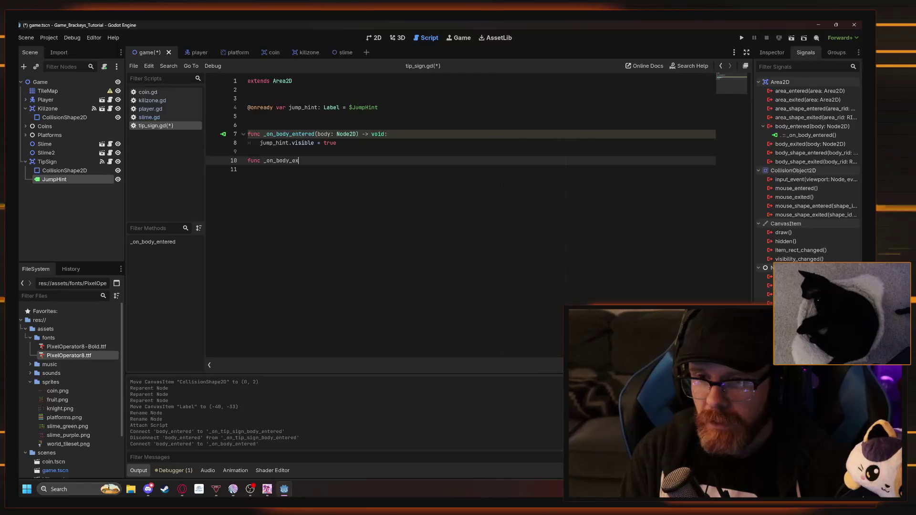
key("BackSpace")
key("BackSpace")
key("BackSpace")
key("BackSpace")
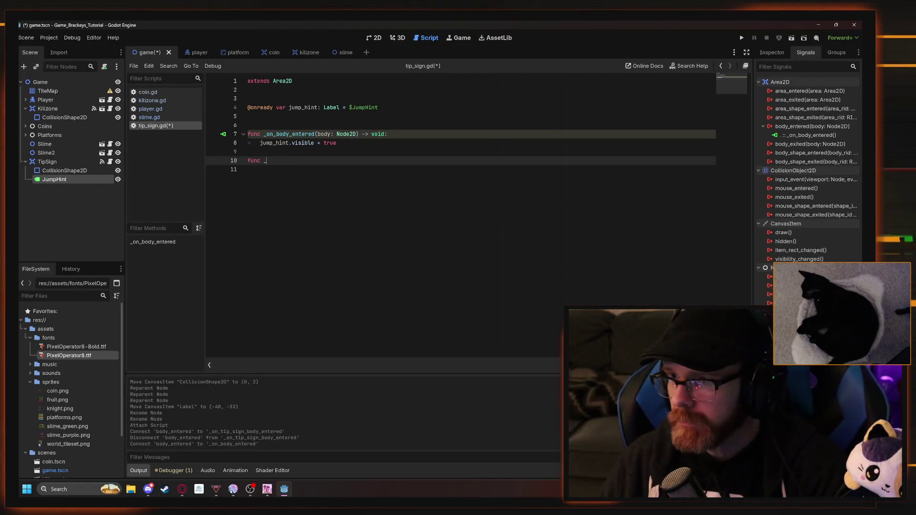
key("BackSpace")
key("BackSpace")
key("BackSpace")
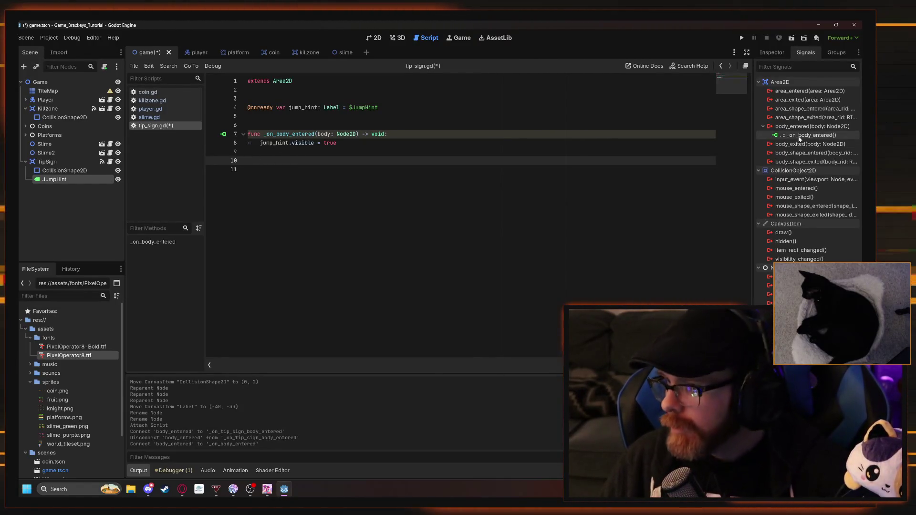
mouse_move(811, 127)
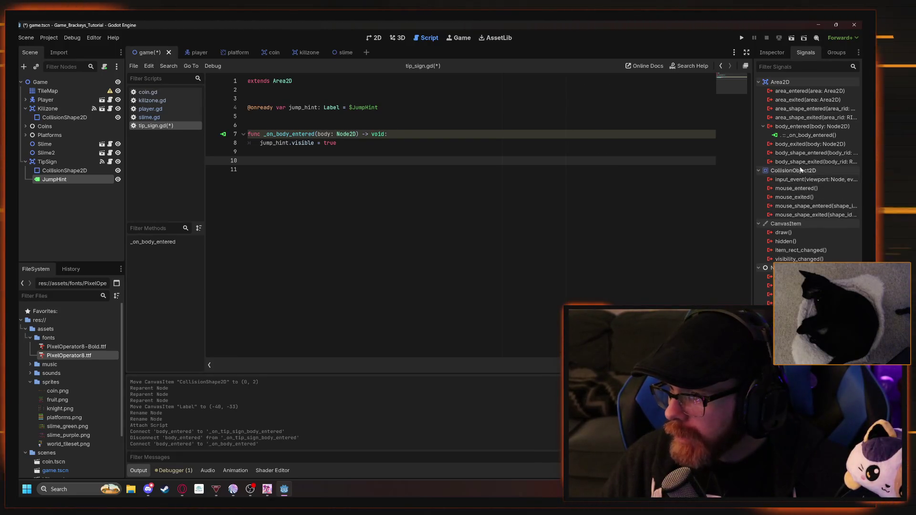
double_click(790, 145)
Connect body_exited to TipSign, creating an _on_body_exited handler in tip_sign.gd
scroll(429, 267, "down", 6)
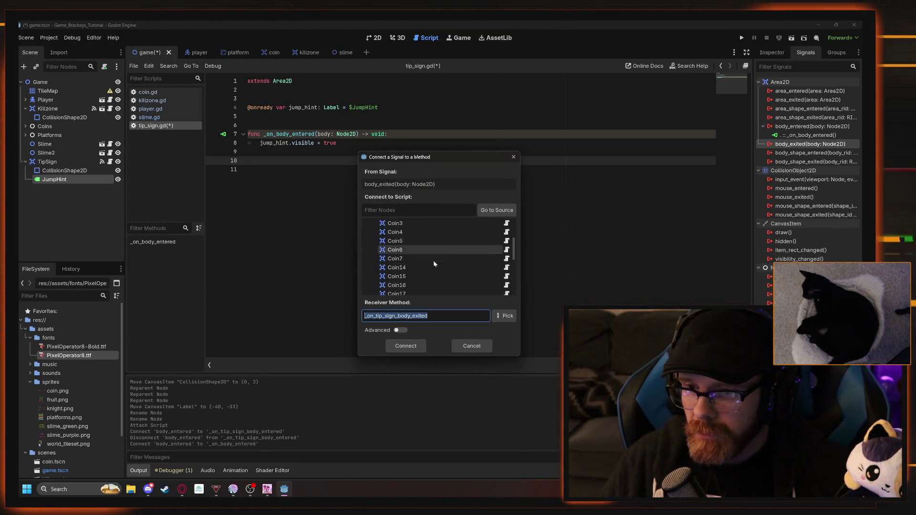
left_click(411, 273)
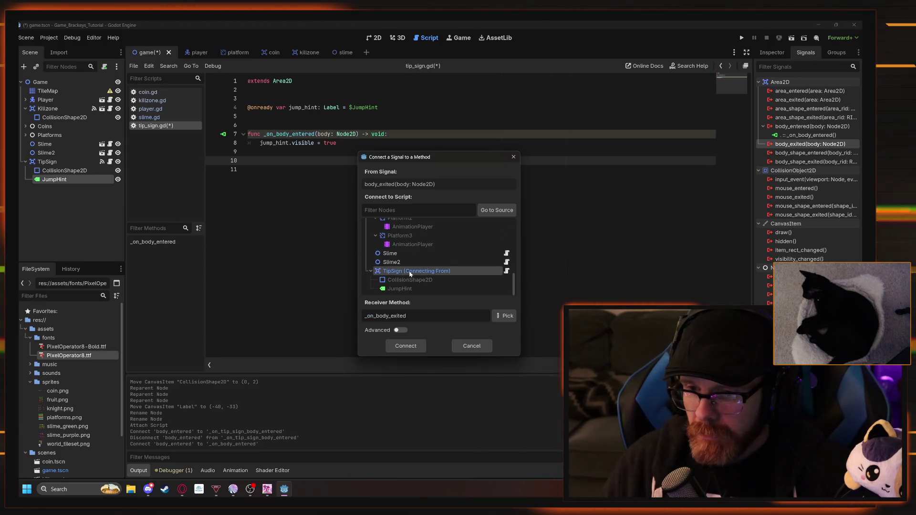
left_click(412, 351)
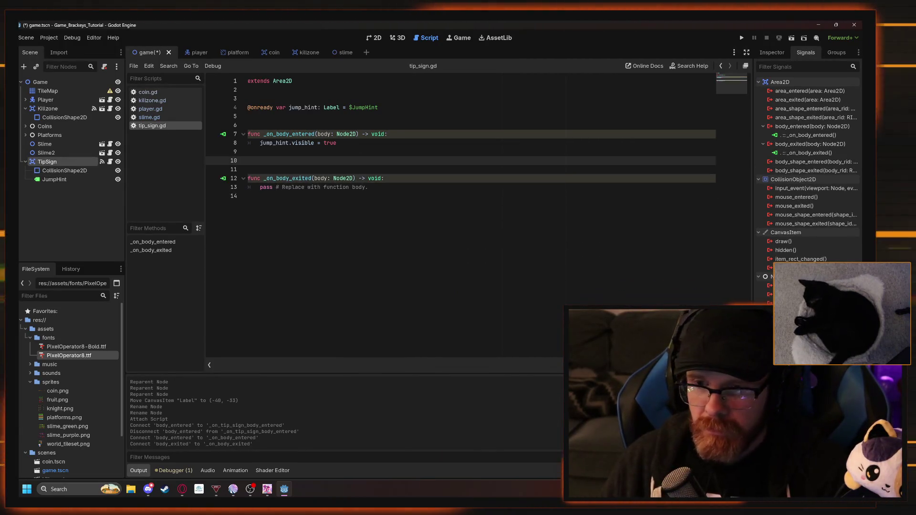
key("Delete")
key("Delete")
Make _on_body_exited set jump_hint.visible = false, save everything, and run the game
left_click_drag(369, 169, 260, 169)
left_click(337, 143)
key("shift+Home")
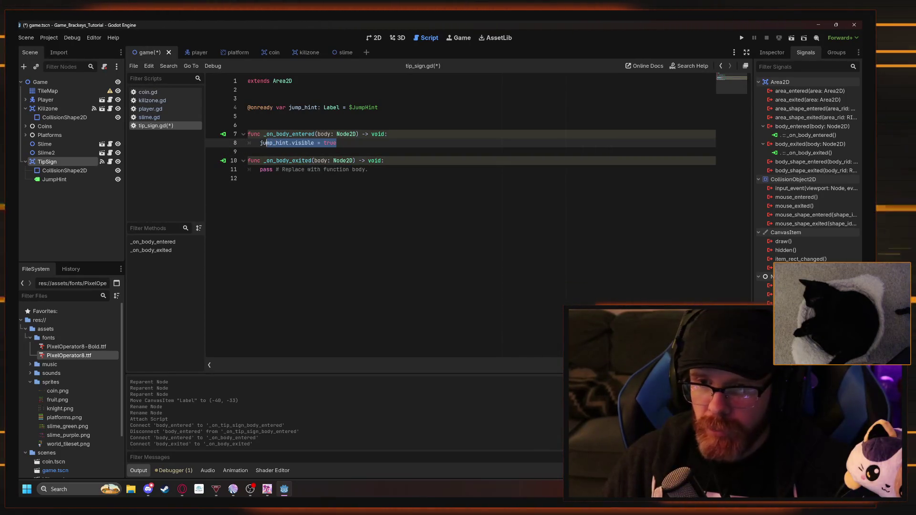
key("ctrl+c")
key("Down")
key("Down")
key("Down")
key("End")
key("shift+Home")
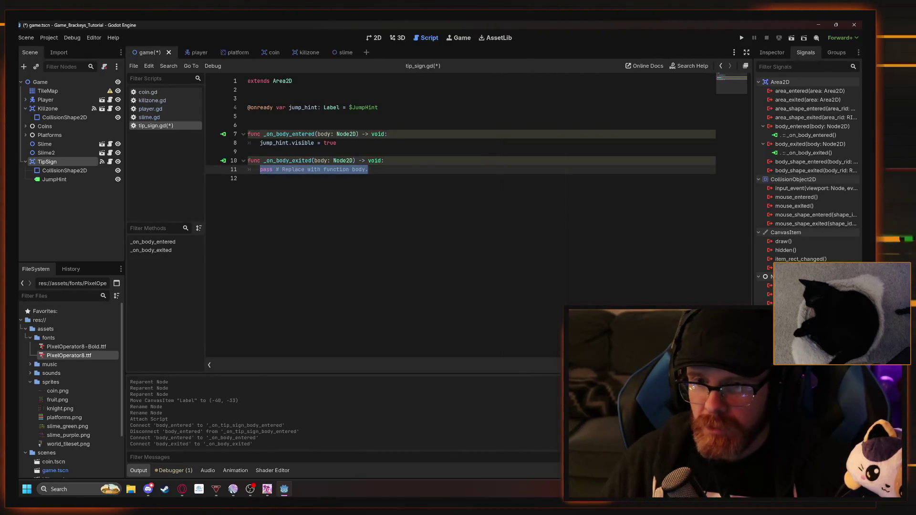
key("ctrl+v")
key("BackSpace")
key("BackSpace")
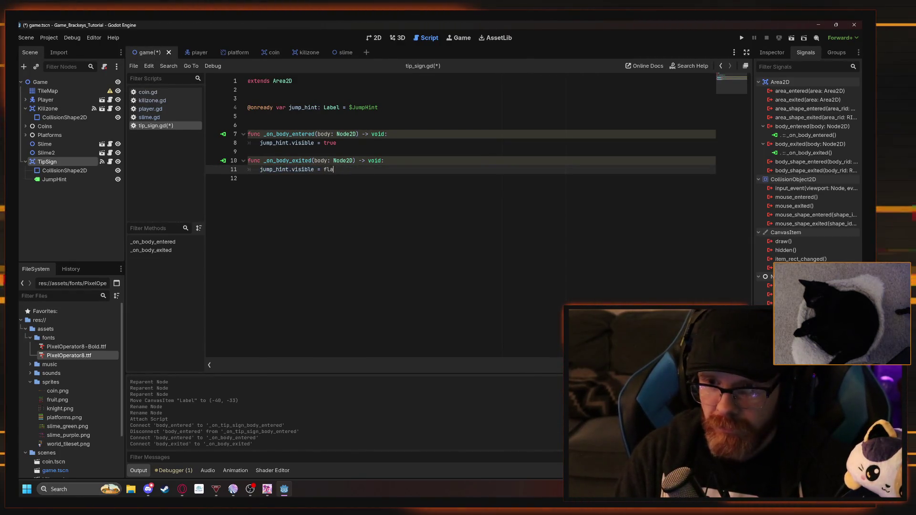
key("Return")
key("Down")
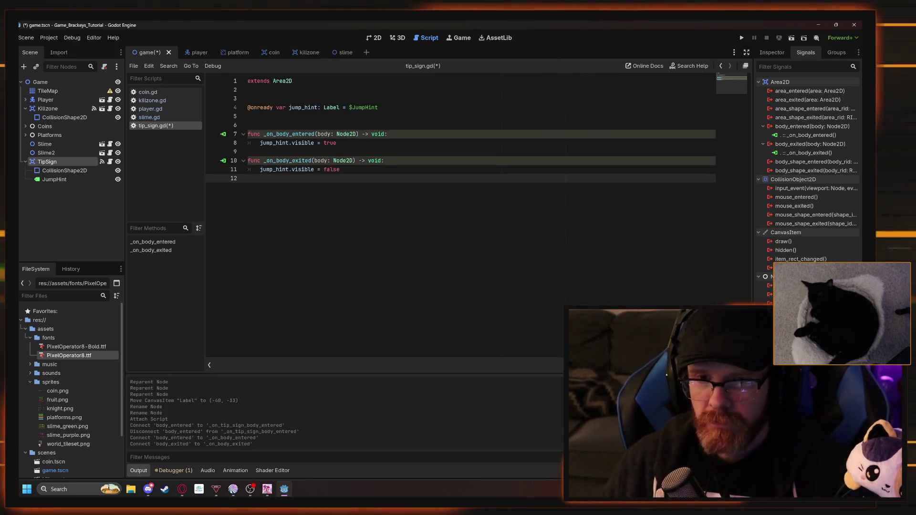
key("ctrl+s")
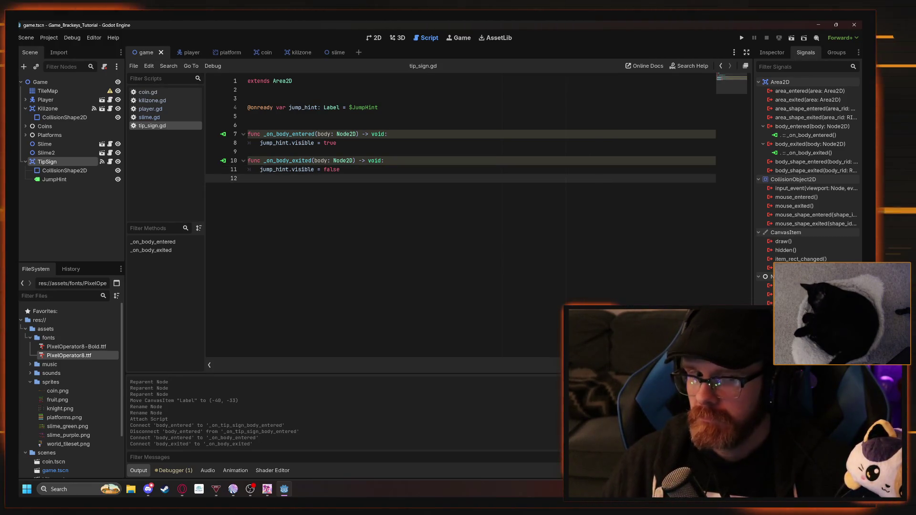
left_click(741, 37)
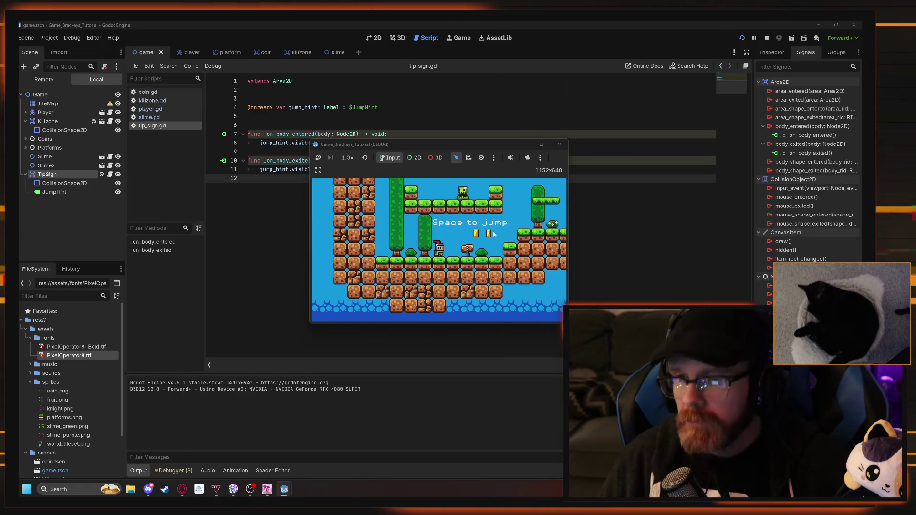
Walk and jump the knight past the sign to check the hint, then stop the game
key("Right")
key("space")
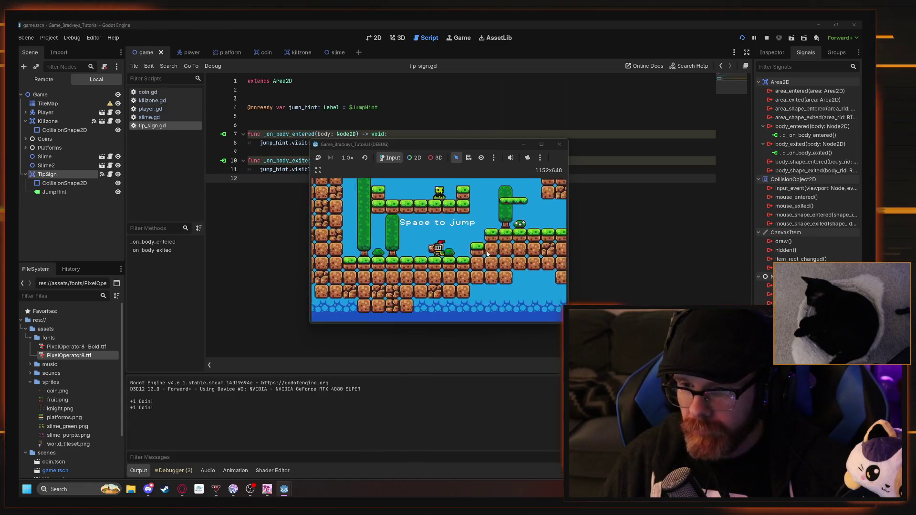
key("Left")
key("space")
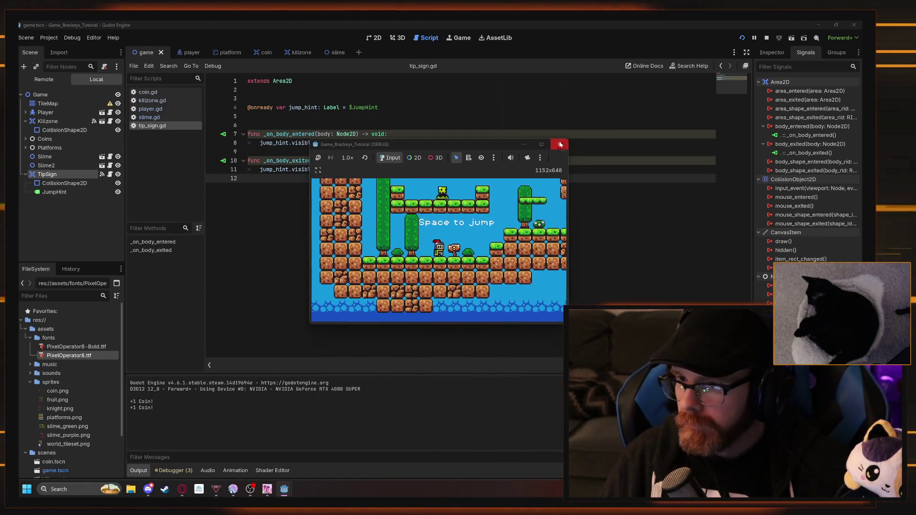
left_click(559, 144)
left_click(340, 169)
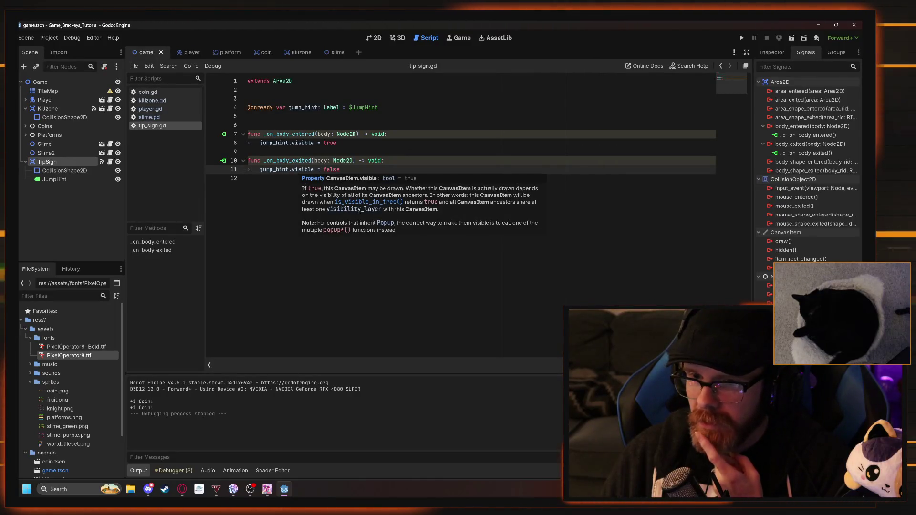
mouse_move(300, 169)
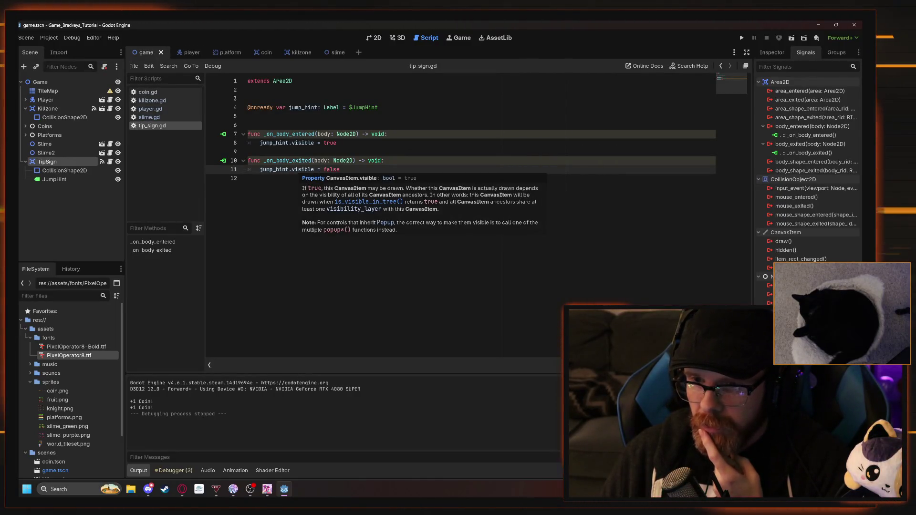
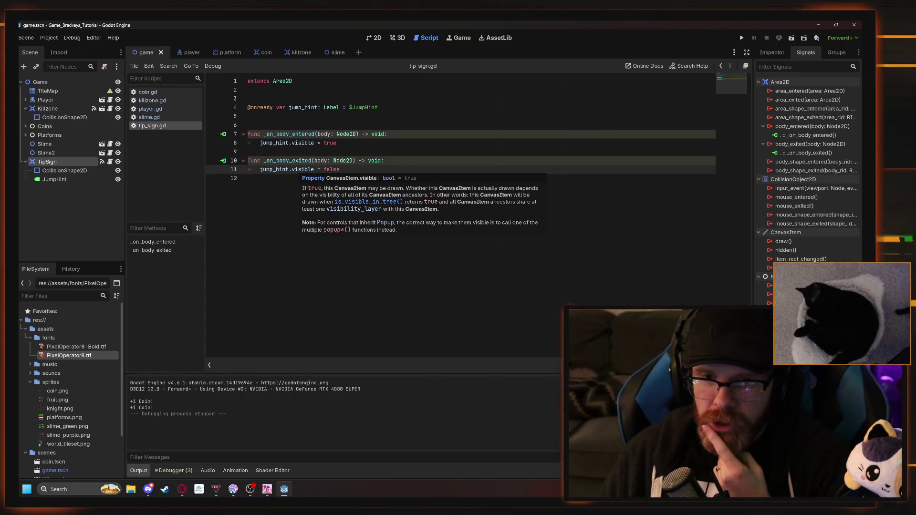
Leave tip_sign.gd and bring the game scene's 2D level view back with the Game root selected
left_click(248, 178)
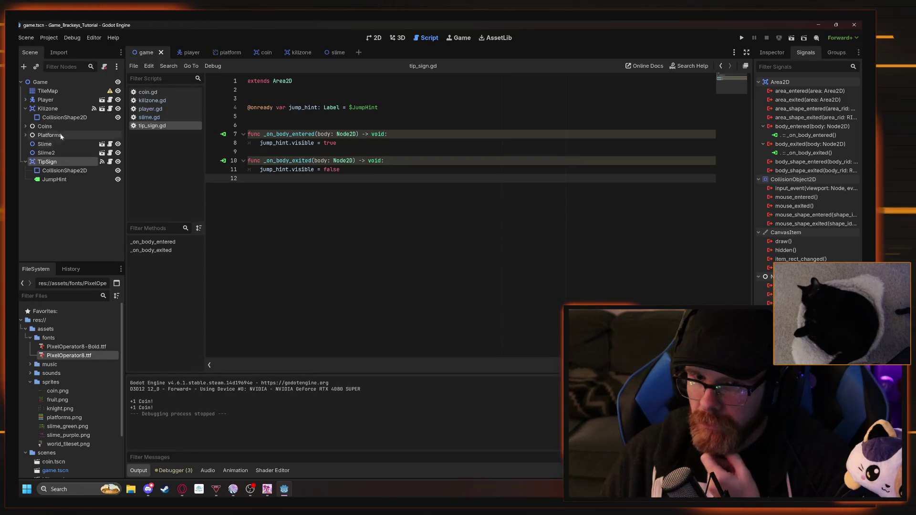
left_click(780, 55)
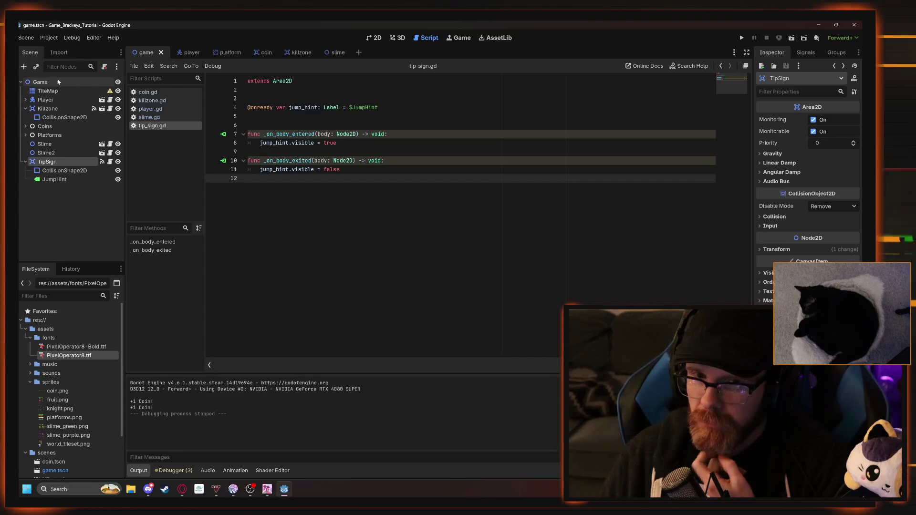
left_click(40, 82)
left_click(374, 37)
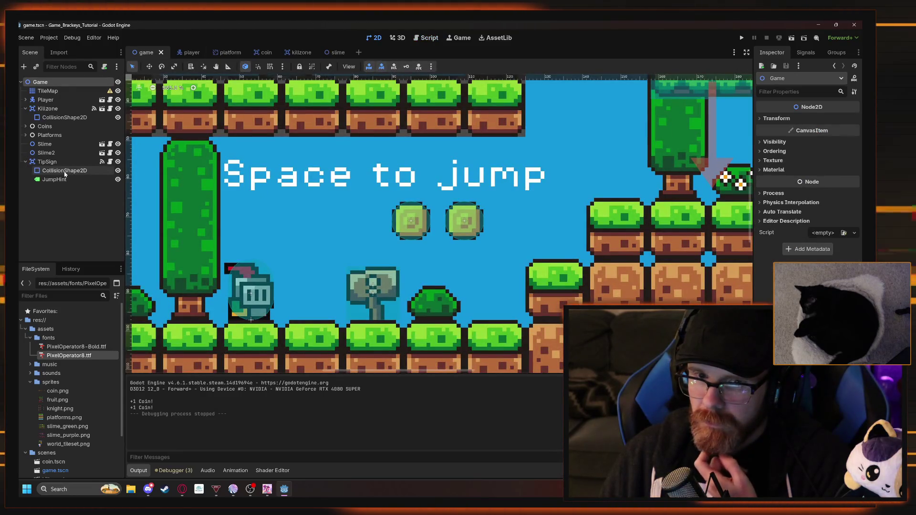
Hide the JumpHint 'Space to jump' label with its eye icon, select it, and run the game
left_click(48, 108)
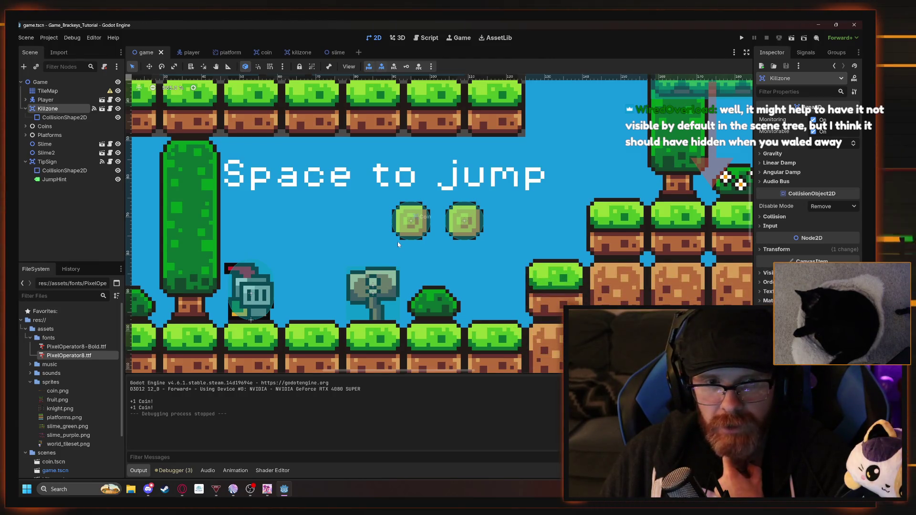
left_click(117, 180)
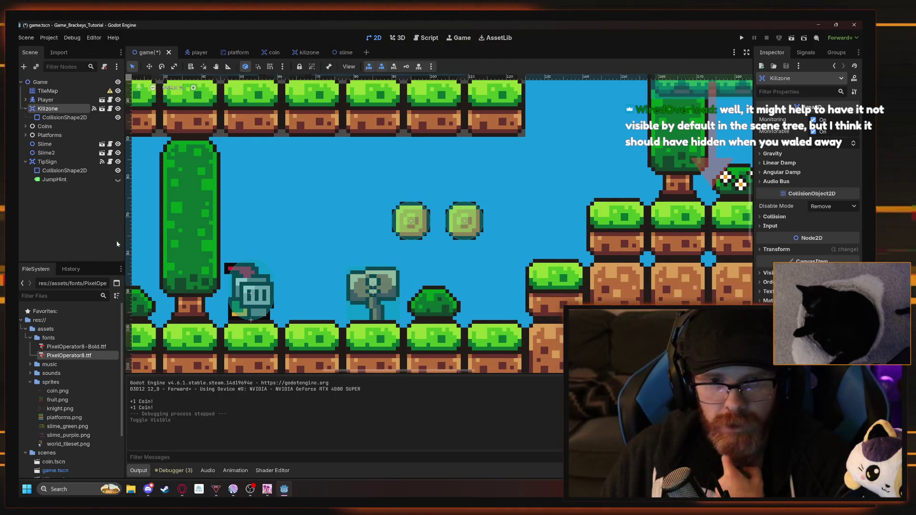
left_click(70, 221)
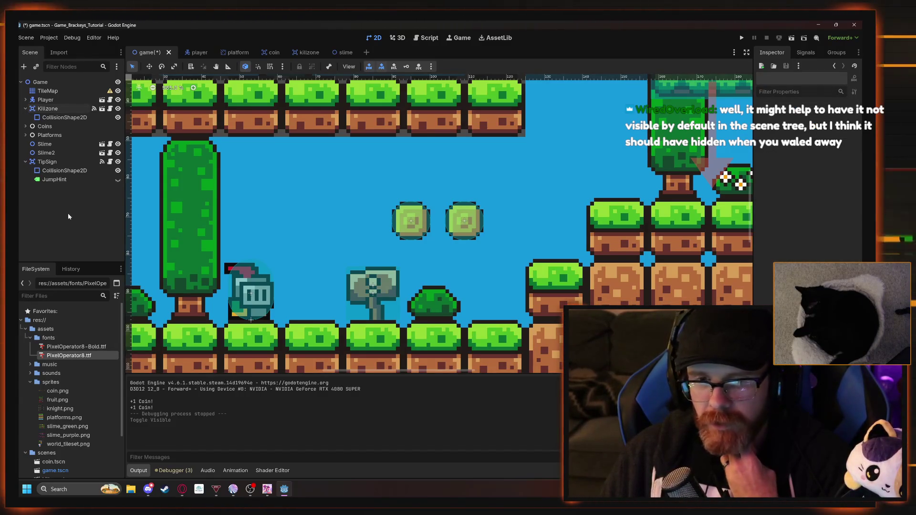
left_click(69, 173)
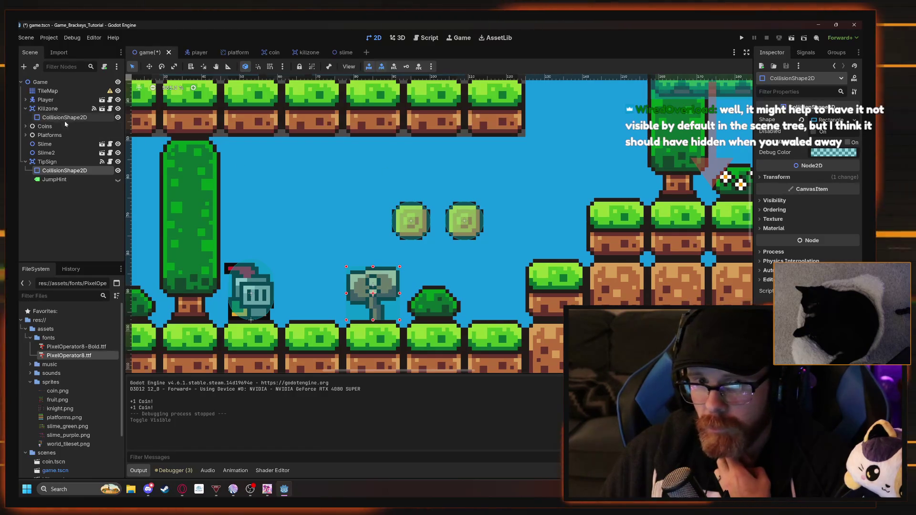
left_click(54, 179)
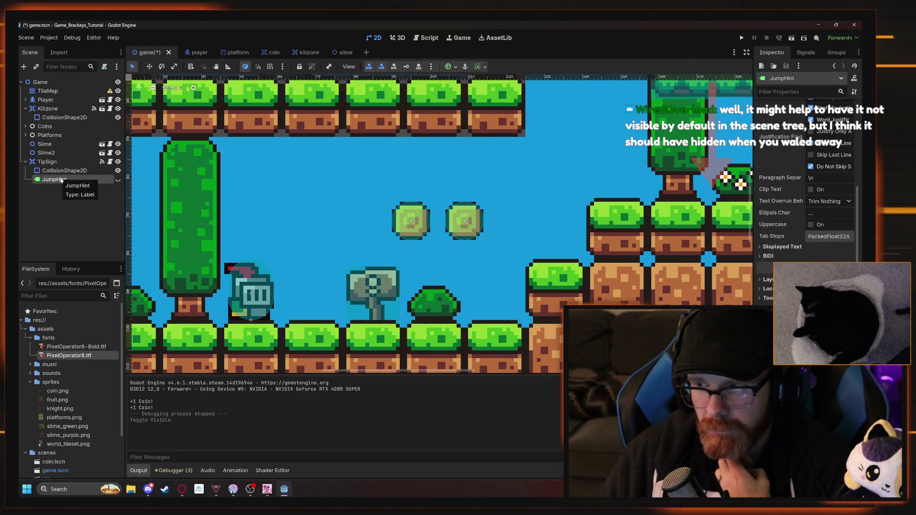
key("F5")
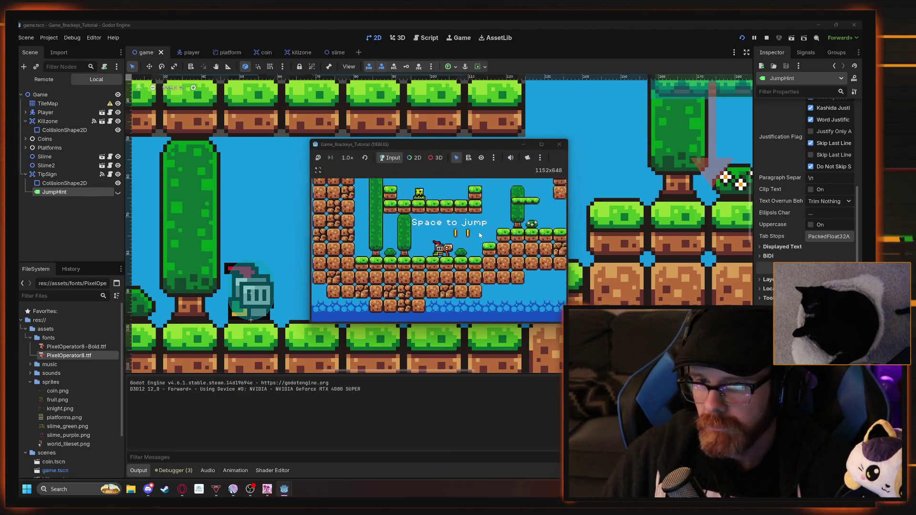
Stop the test run and make the JumpHint 'Space to jump' label visible again
key("F8")
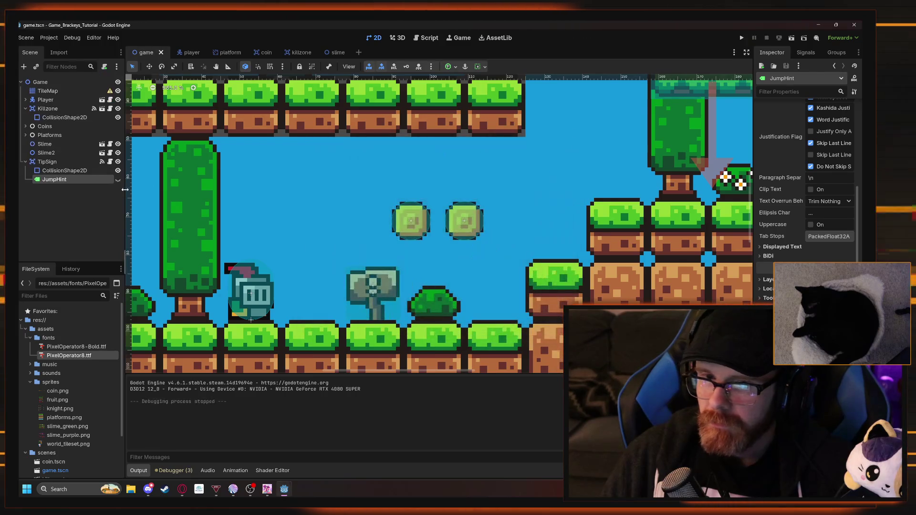
left_click(118, 180)
left_click(118, 179)
left_click(118, 179)
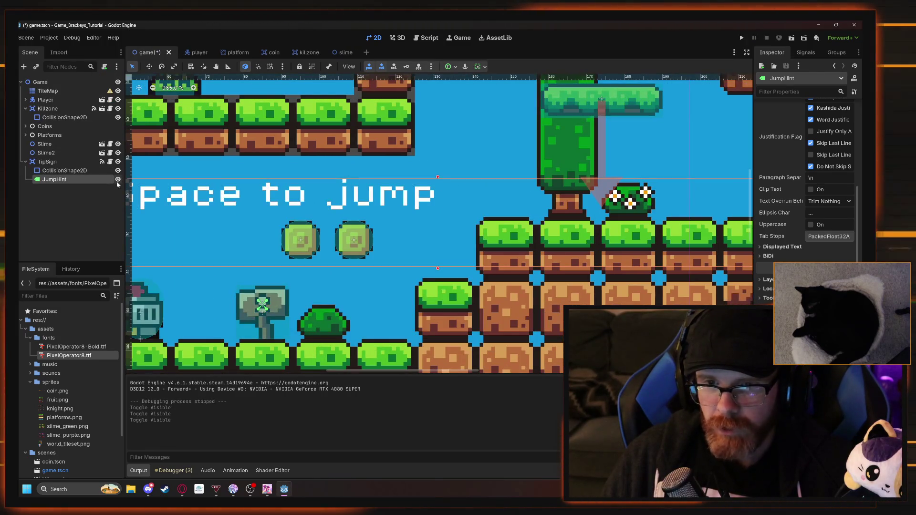
left_click(118, 180)
scroll(283, 187, "down", 4)
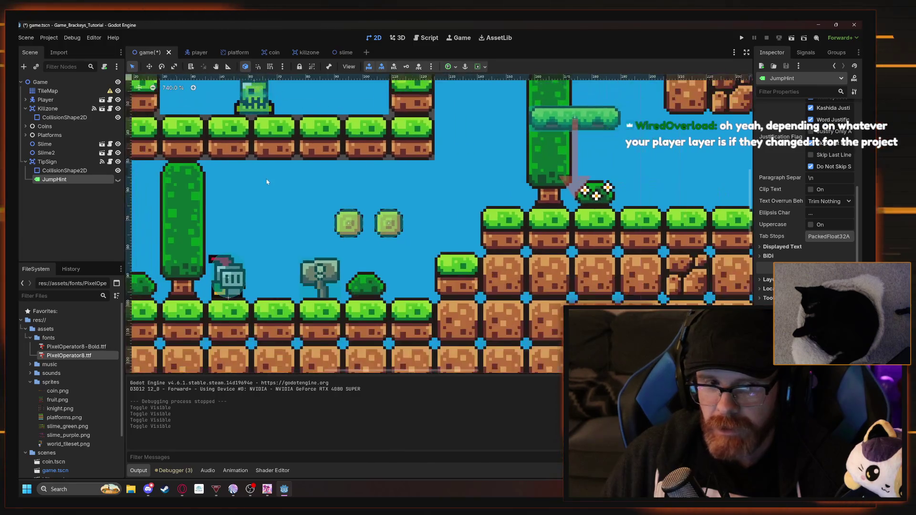
scroll(283, 187, "down", 3)
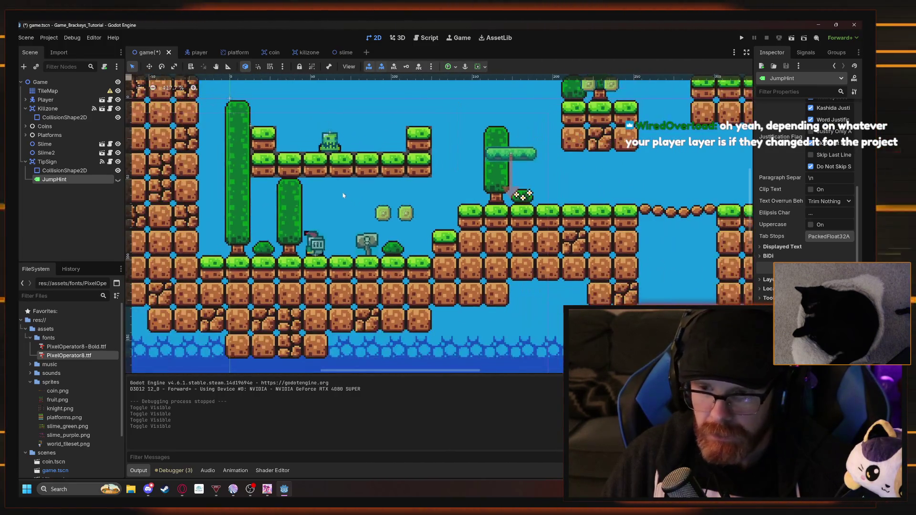
left_click(117, 180)
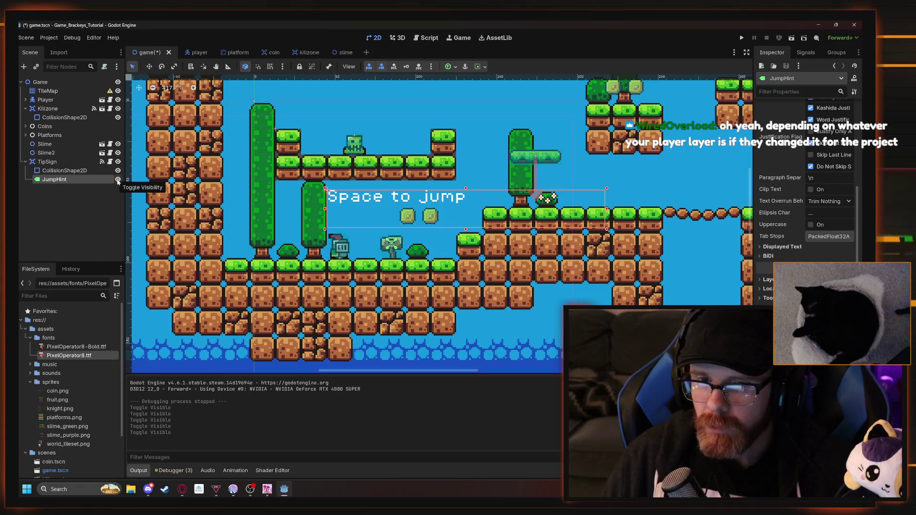
Briefly hide and re-show the whole scene, then inspect the Killzone node
left_click(118, 83)
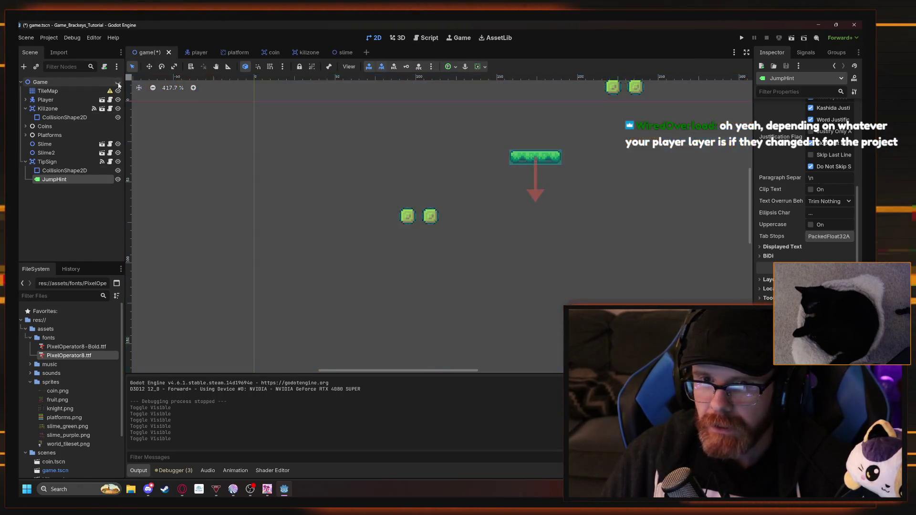
left_click(118, 82)
left_click(48, 109)
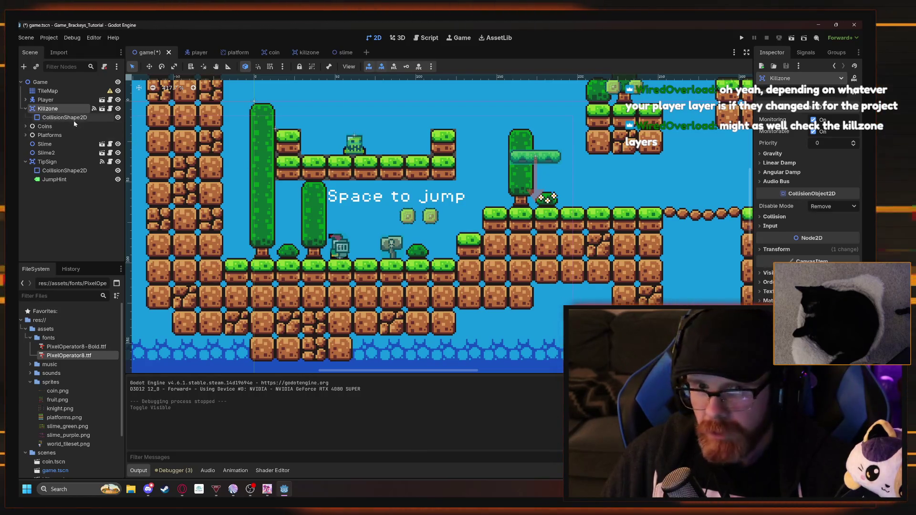
left_click(65, 117)
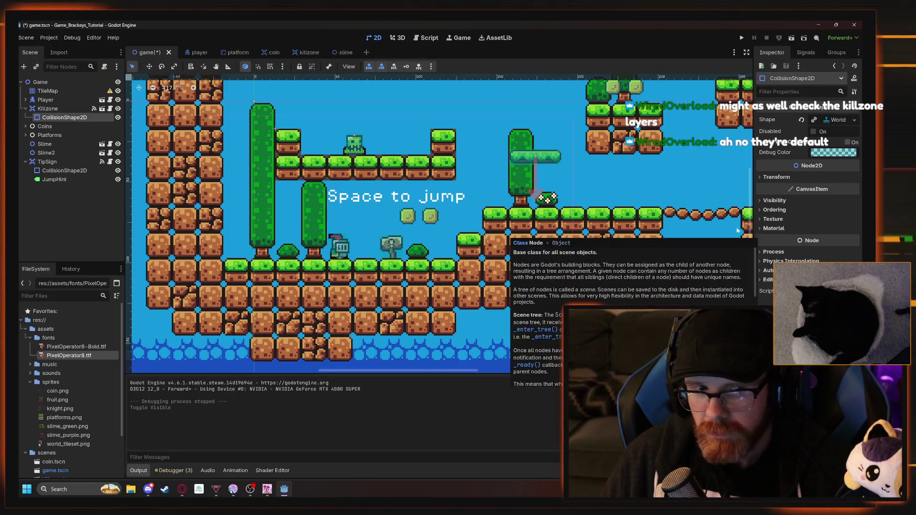
left_click(48, 108)
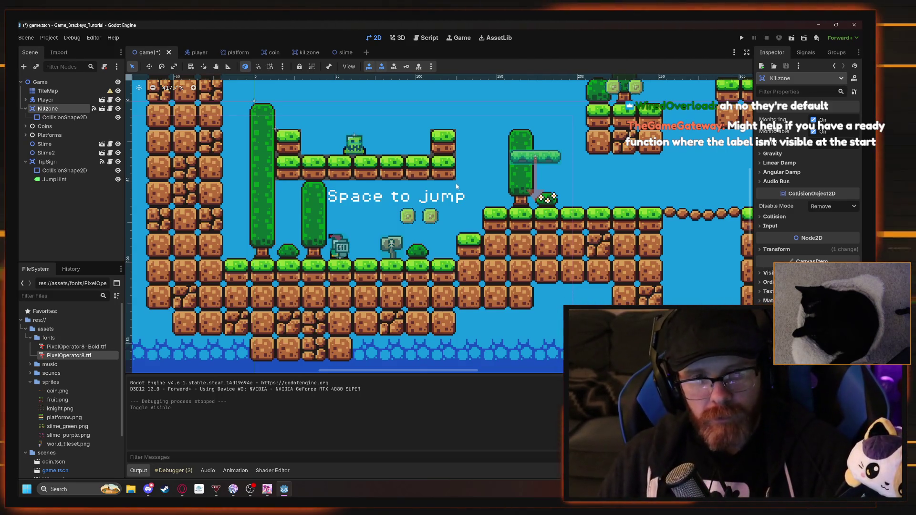
left_click(59, 213)
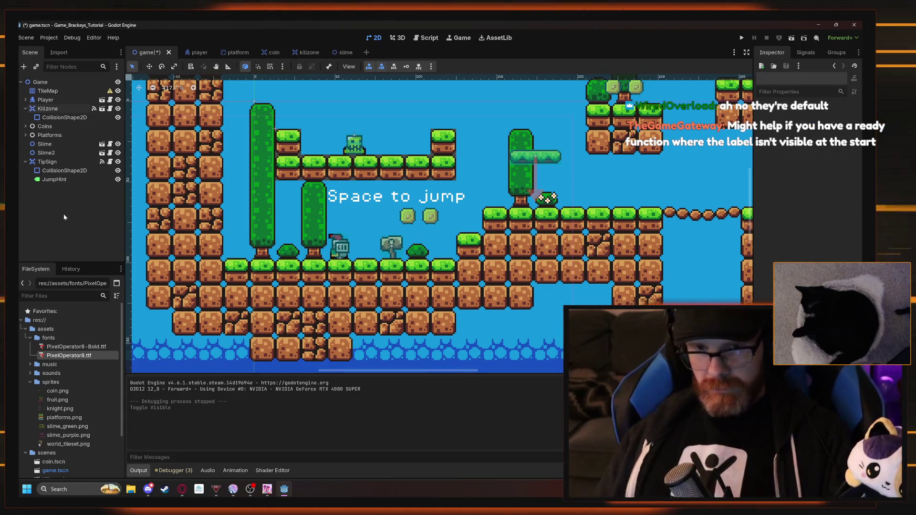
left_click(54, 180)
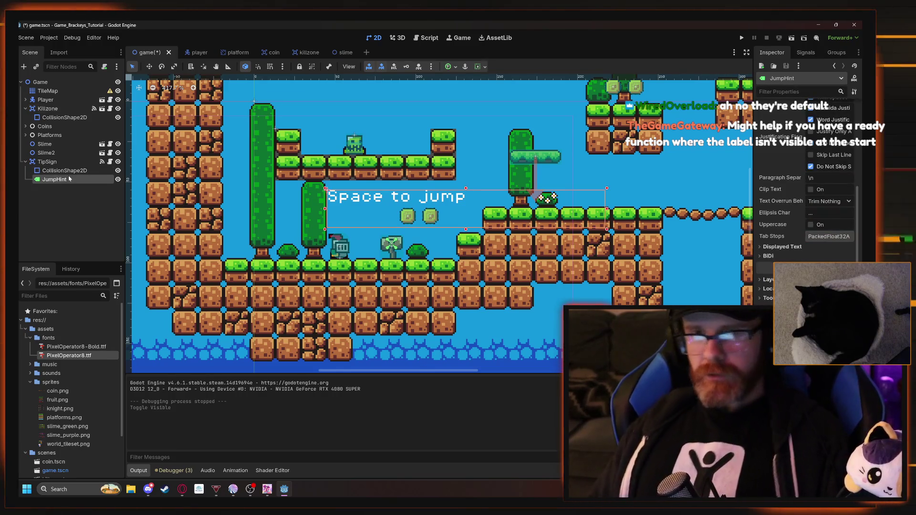
Switch to tip_sign.gd in the Script editor and cancel attaching a new script to JumpHint
key("ctrl+F3")
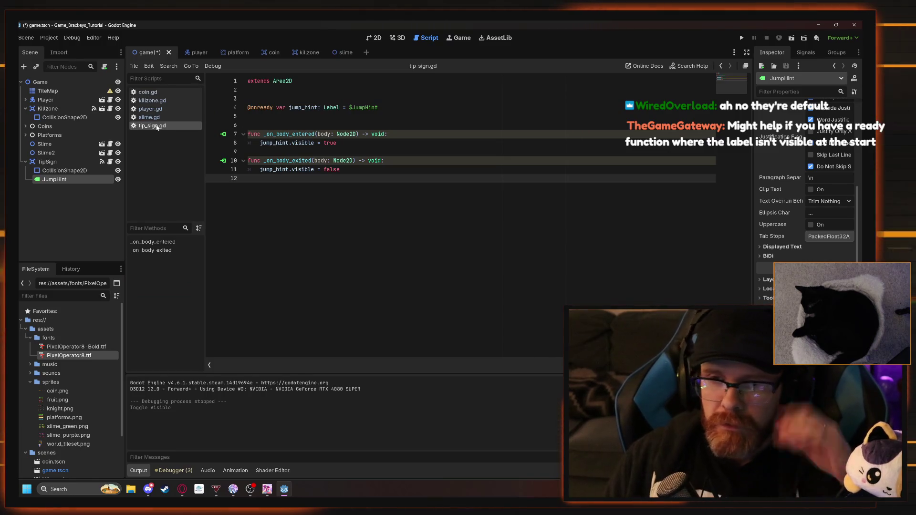
left_click(66, 162)
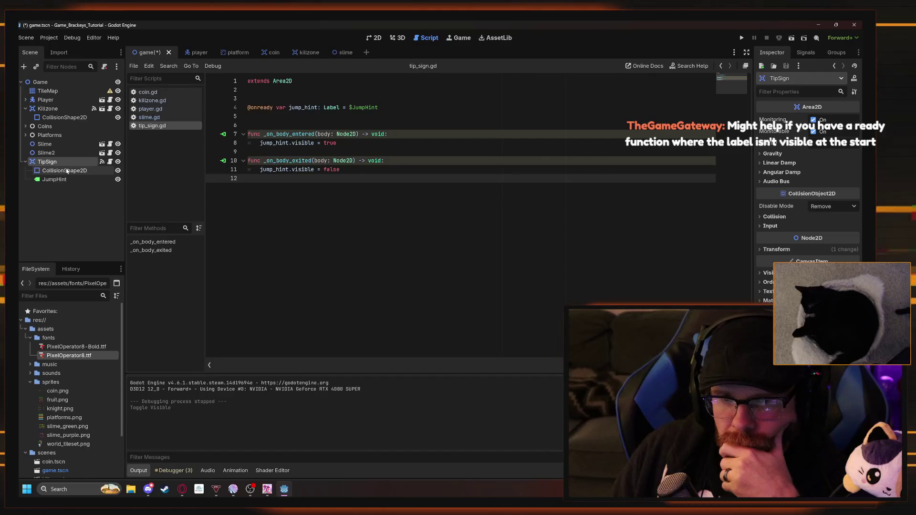
left_click(56, 179)
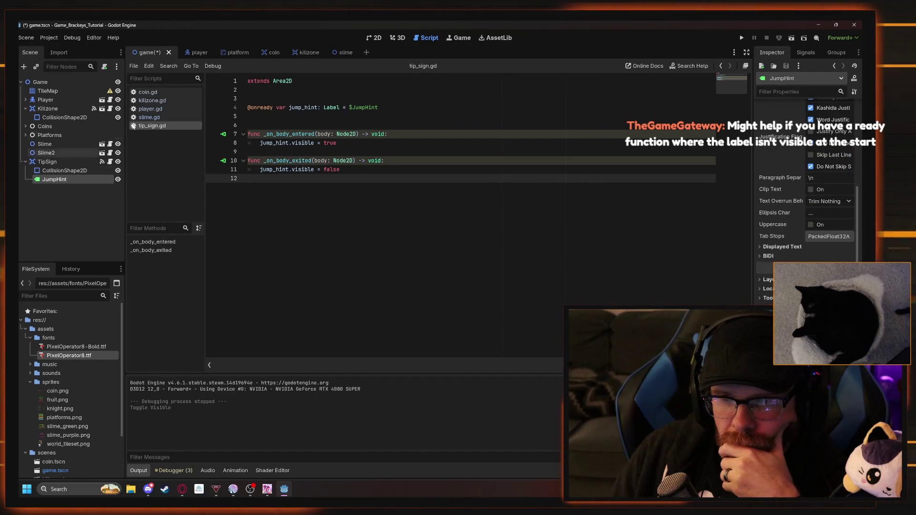
left_click(104, 68)
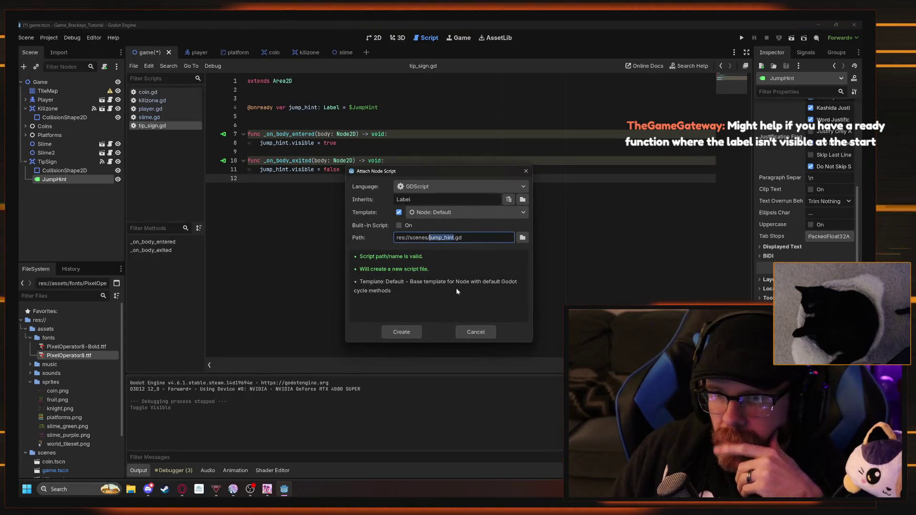
left_click(473, 336)
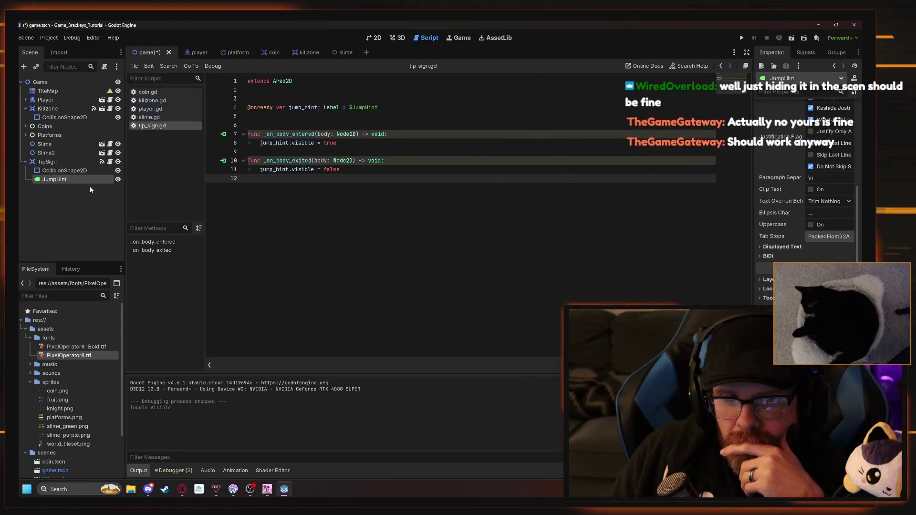
Inspect the tip sign collision shape's ordering and visibility settings
left_click(70, 171)
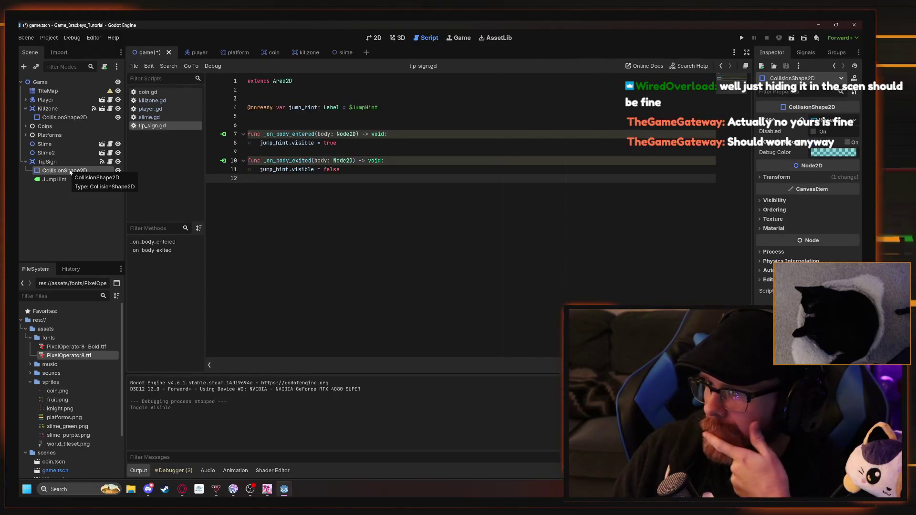
left_click(763, 211)
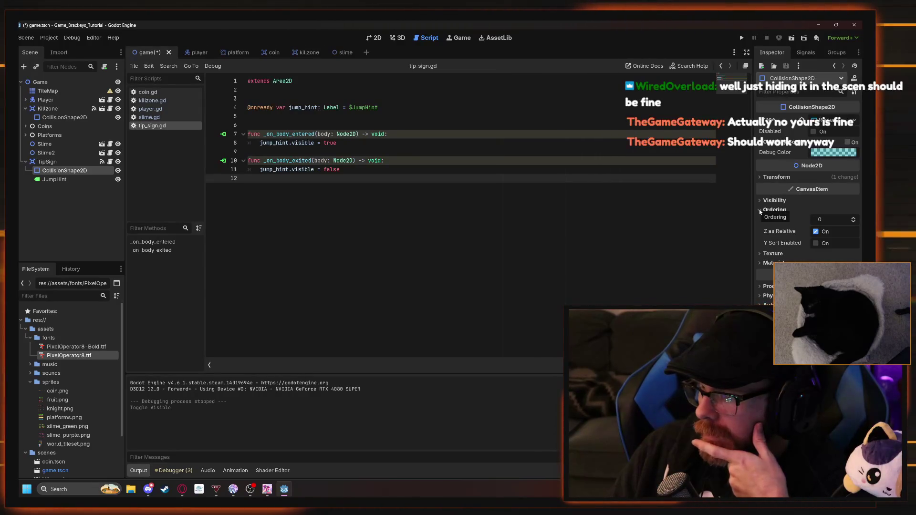
left_click(761, 210)
left_click(760, 201)
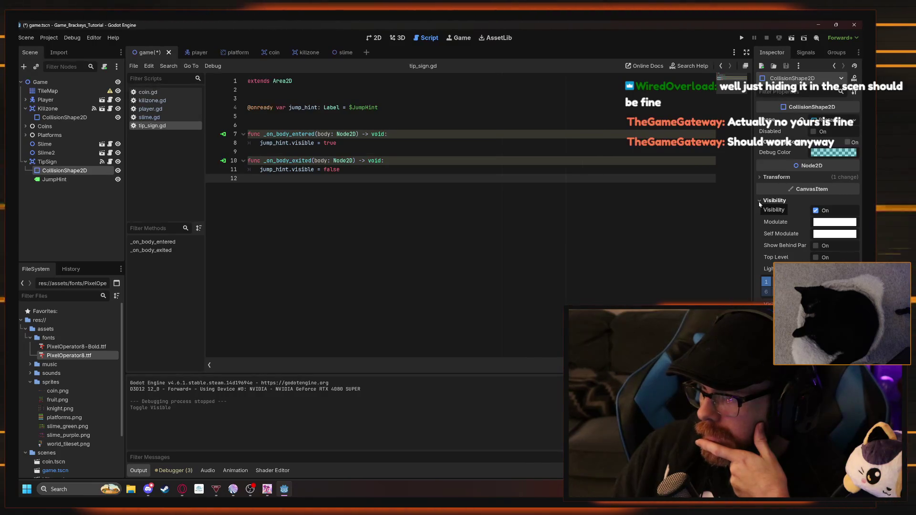
left_click(759, 201)
left_click(760, 201)
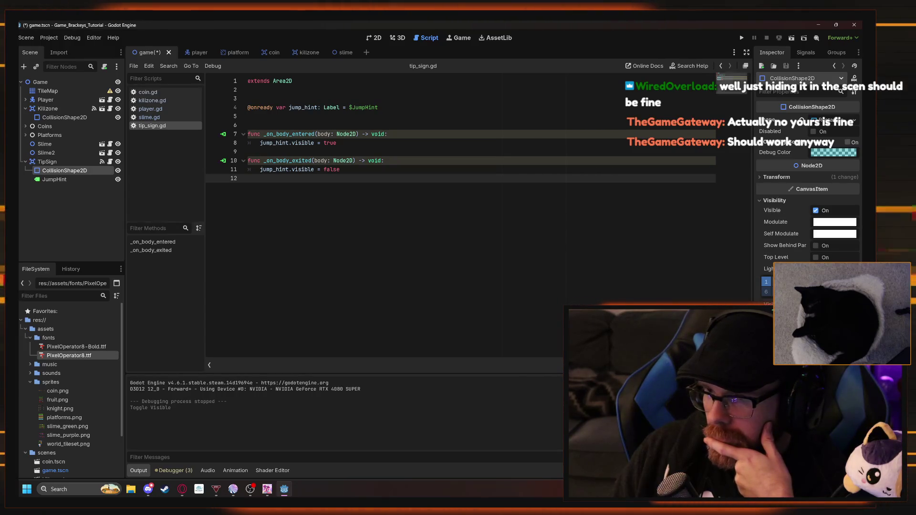
Leave the JumpHint label hidden via its eye icon, then inspect TipSign and Killzone
left_click(53, 162)
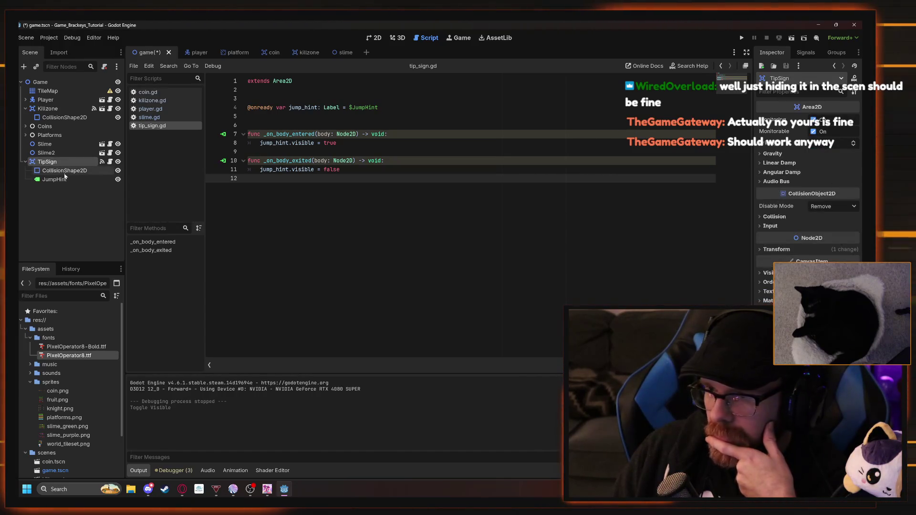
left_click(66, 179)
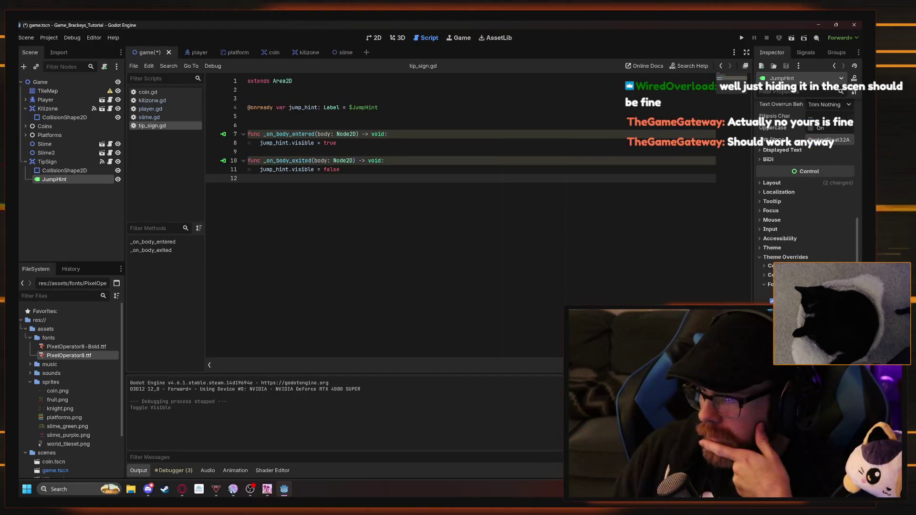
scroll(811, 214, "down", 5)
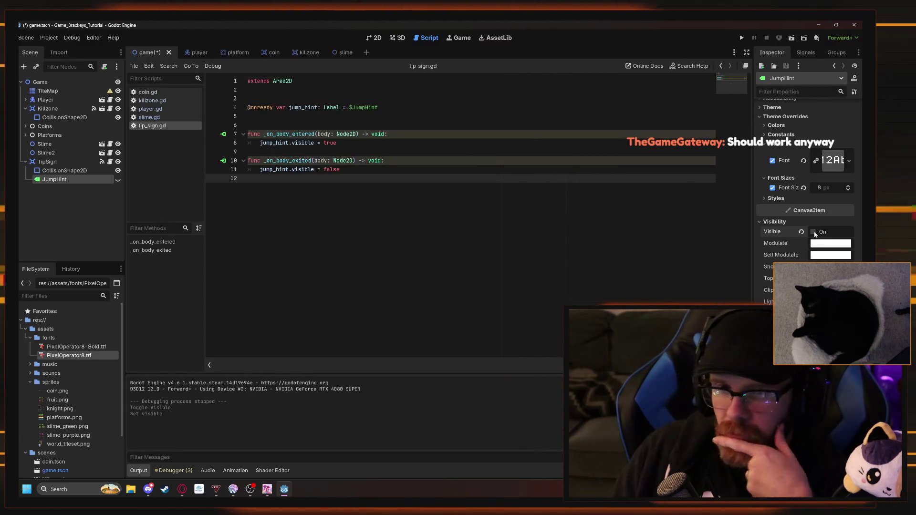
left_click(118, 181)
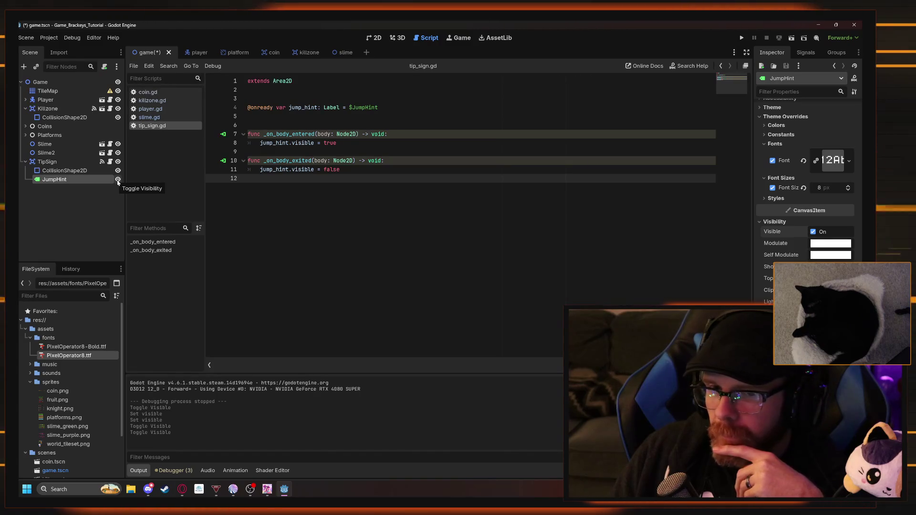
left_click(118, 181)
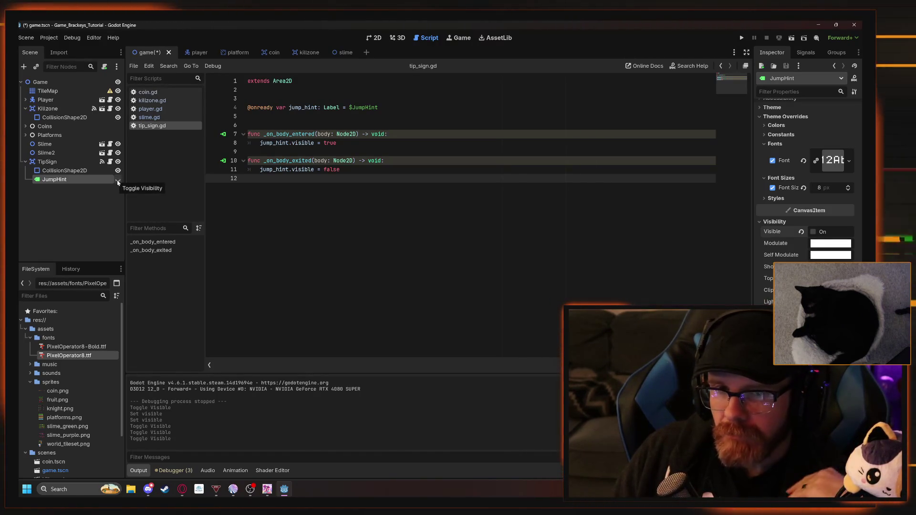
left_click(74, 162)
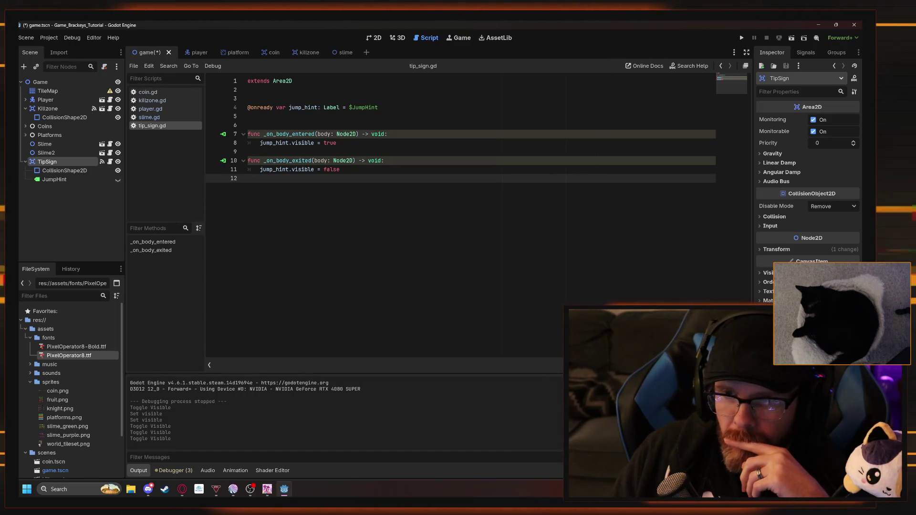
left_click(48, 109)
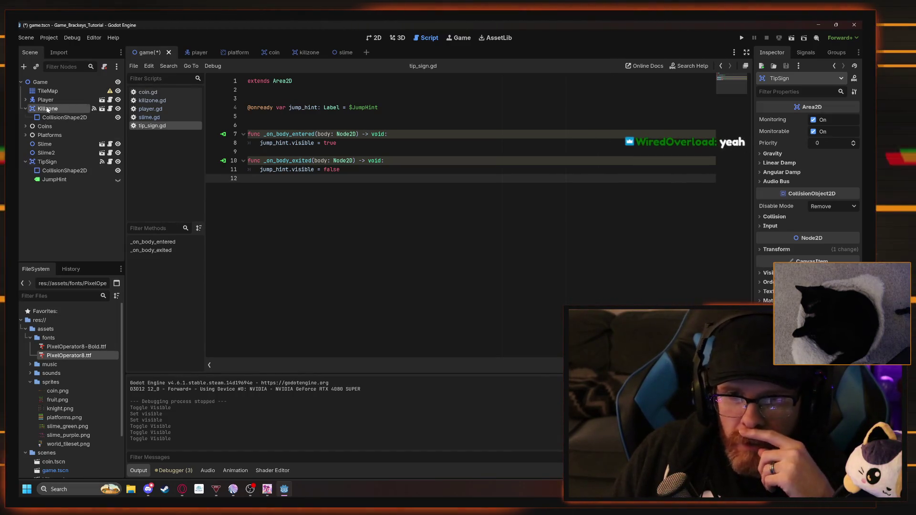
Open the killzone scene and review killzone.gd, then tip_sign.gd
left_click(303, 53)
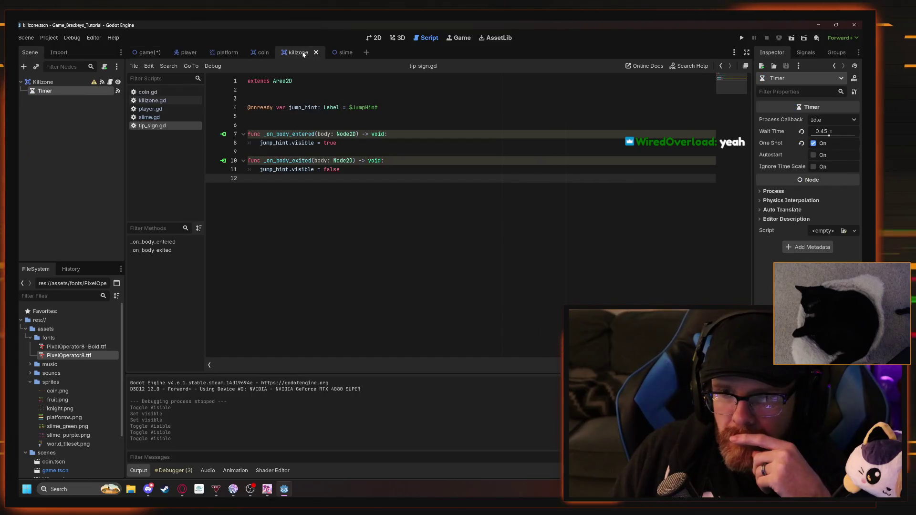
left_click(155, 102)
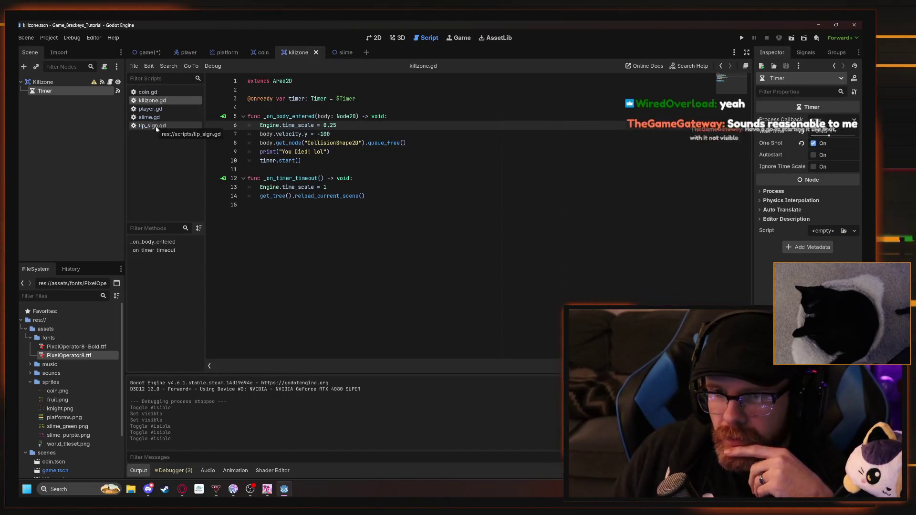
left_click(156, 126)
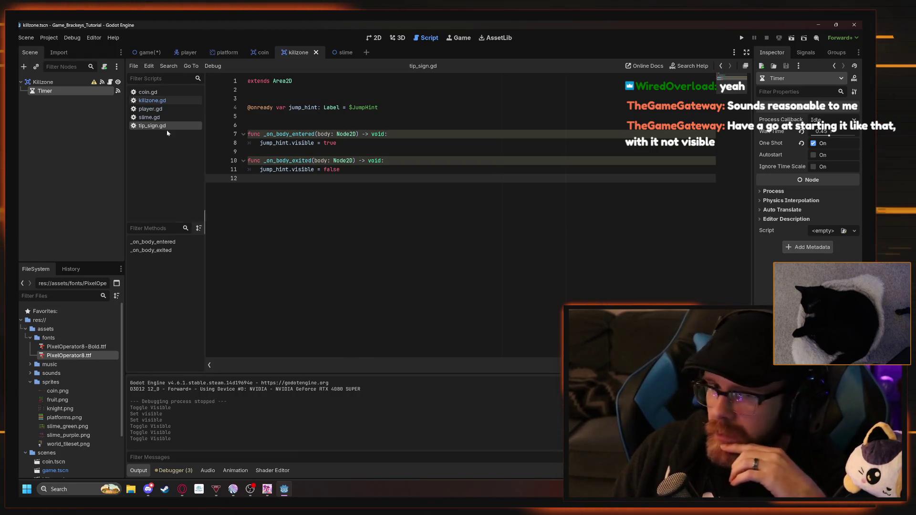
Playtest by walking the knight right past the sign, then stop and return to the game scene
left_click(741, 39)
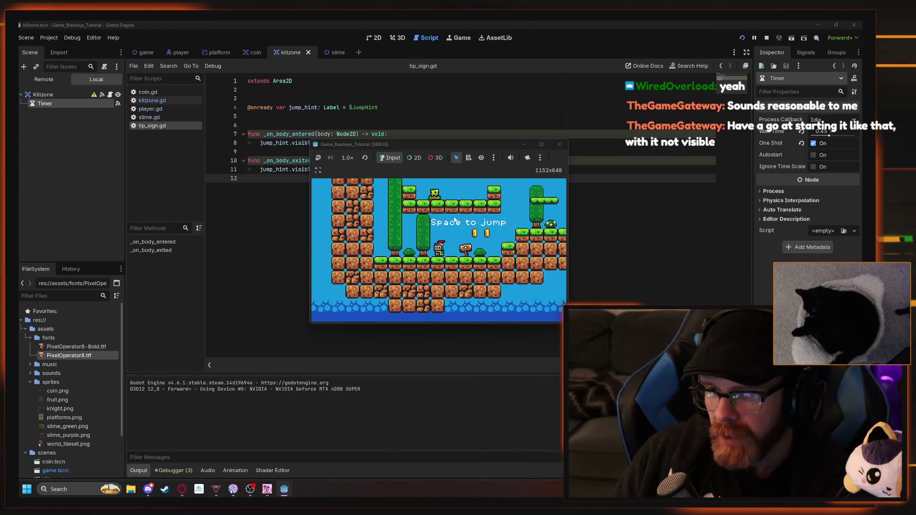
key("Right")
key("space")
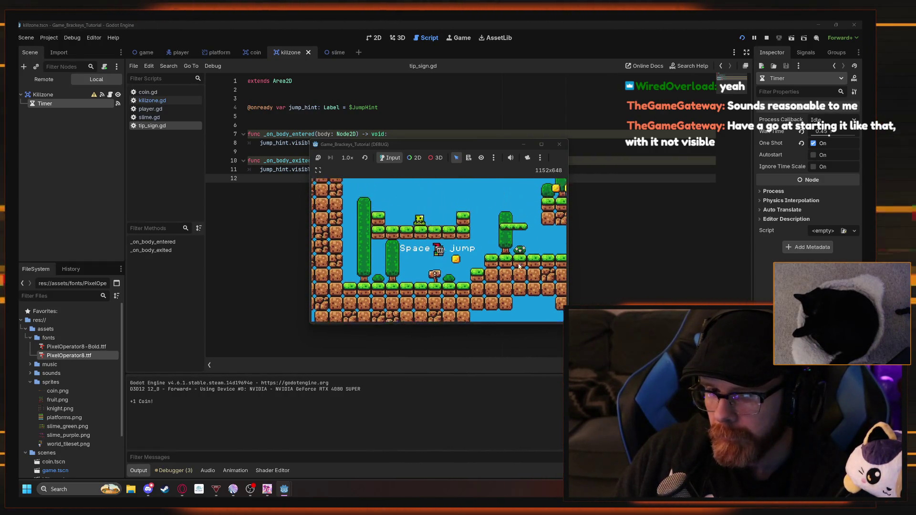
key("F8")
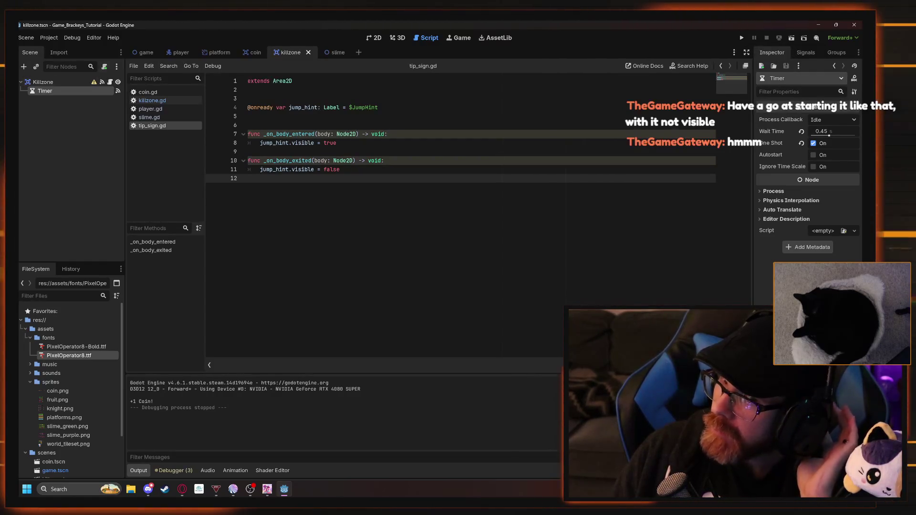
left_click(146, 53)
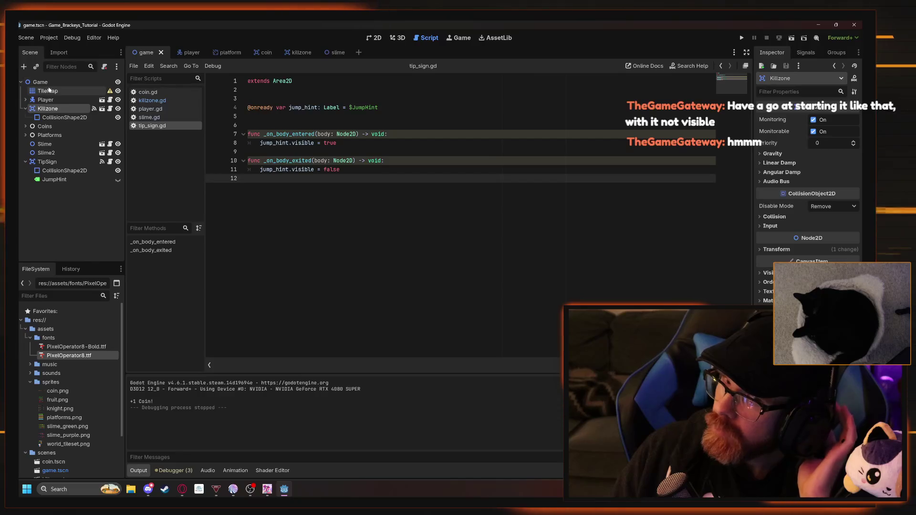
Show the game level in the 2D view, zoomed onto the signpost with TileMap selected
left_click(47, 91)
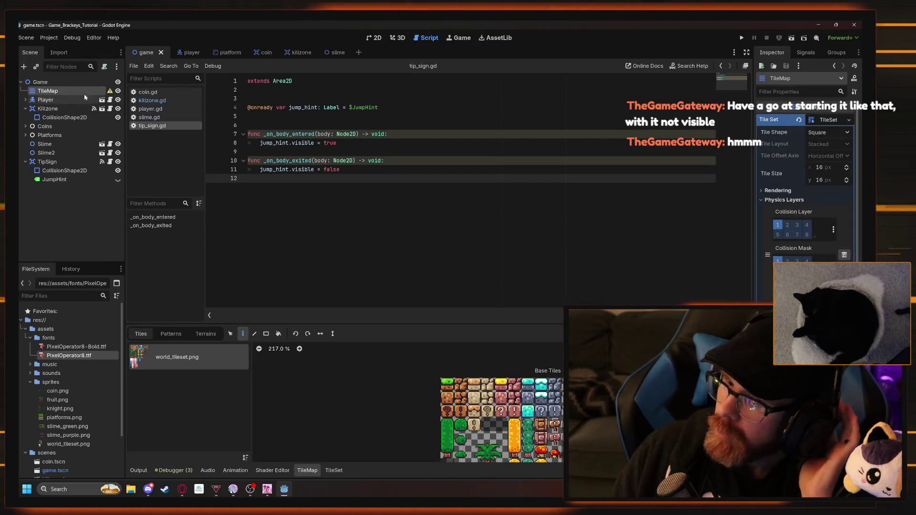
left_click(40, 82)
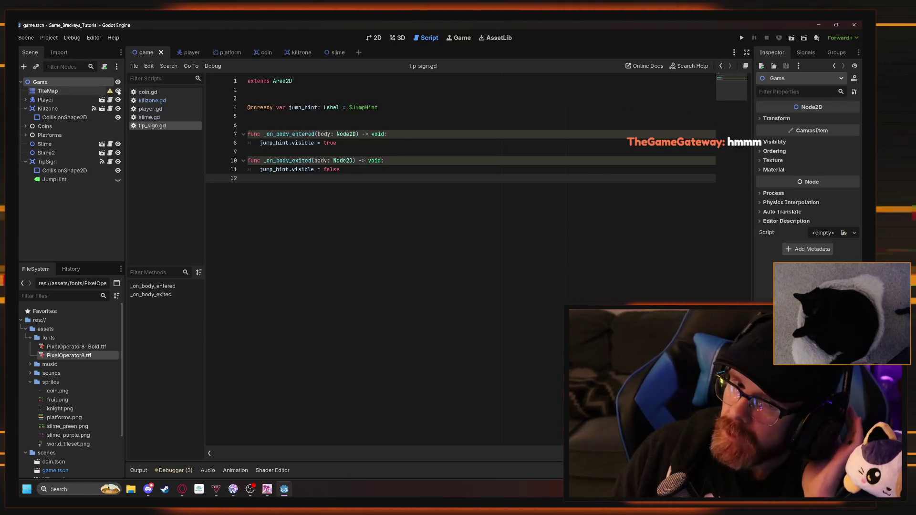
left_click(374, 38)
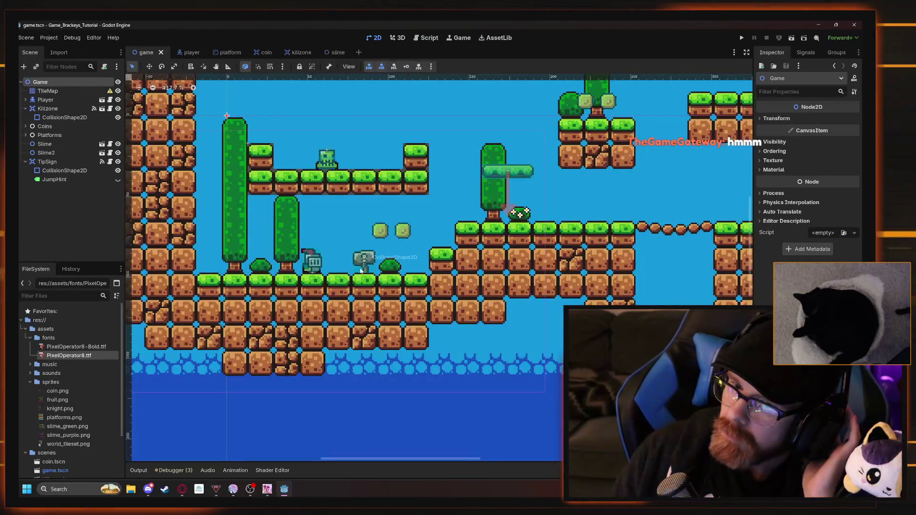
scroll(358, 254, "up", 5)
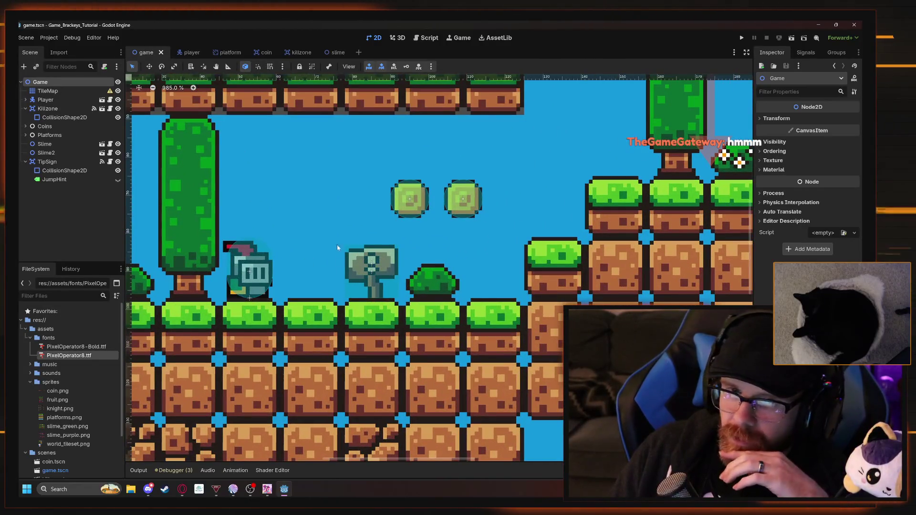
left_click(45, 91)
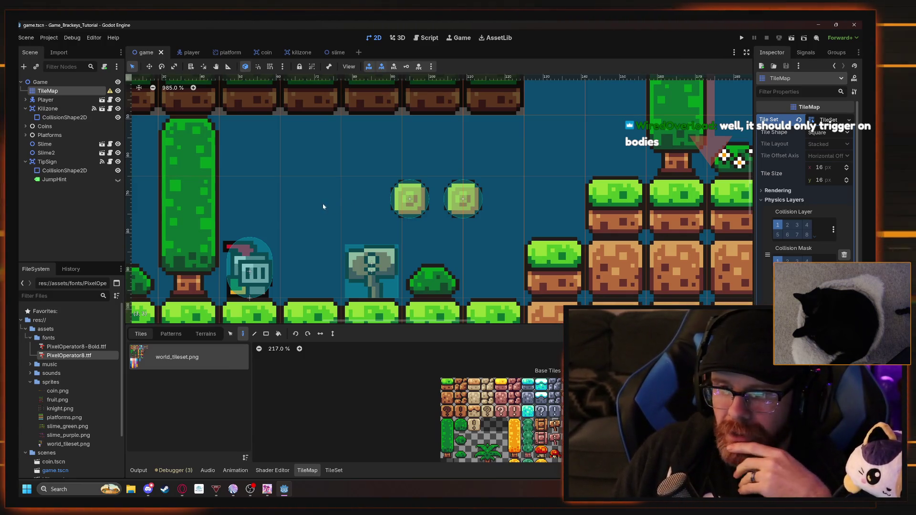
scroll(334, 210, "down", 3)
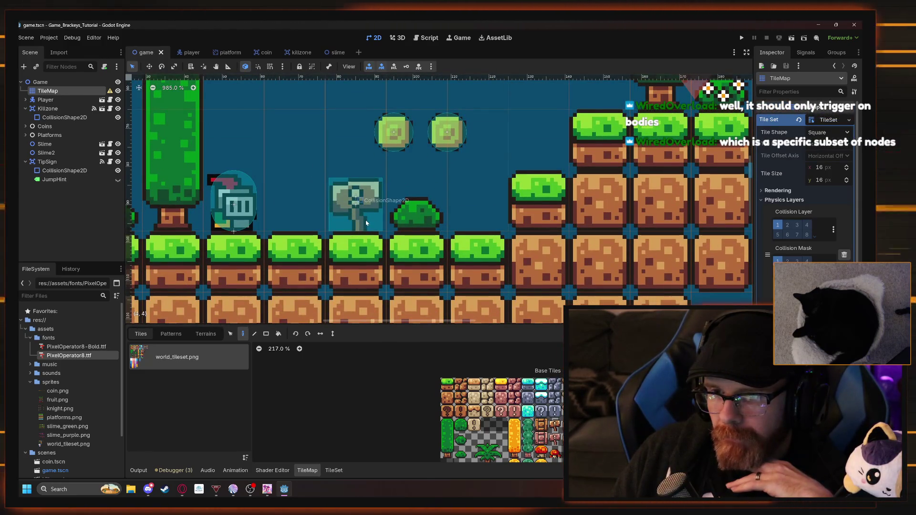
Move the sign's trigger shape up slightly, then test-run, jumping for coins near the sign
left_click(63, 171)
left_click(63, 170)
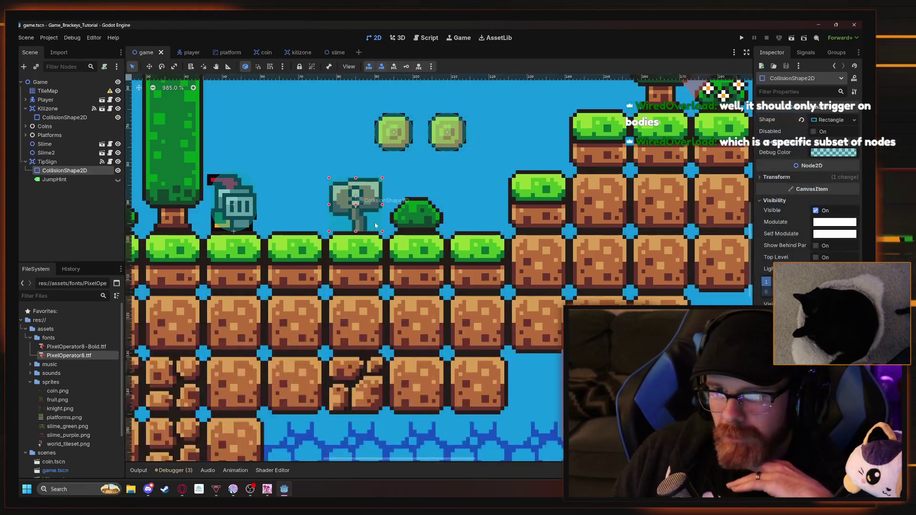
left_click_drag(372, 223, 370, 219)
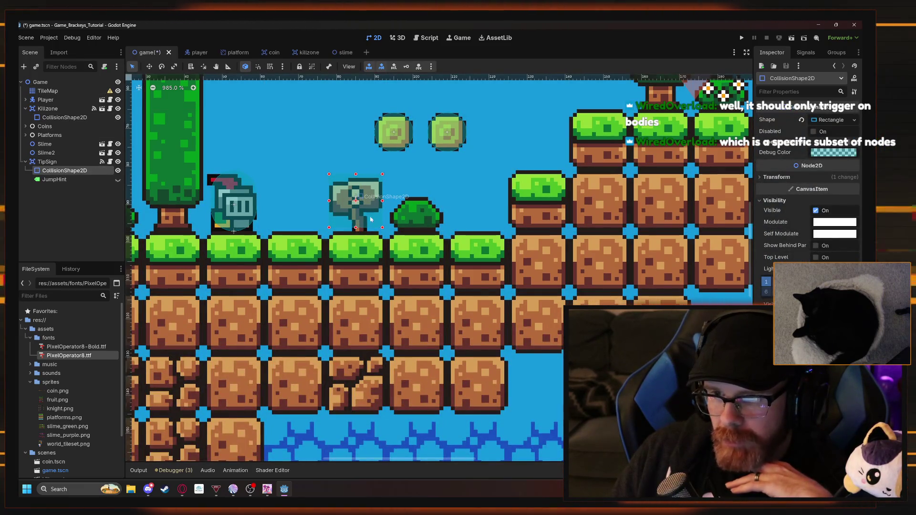
left_click(742, 41)
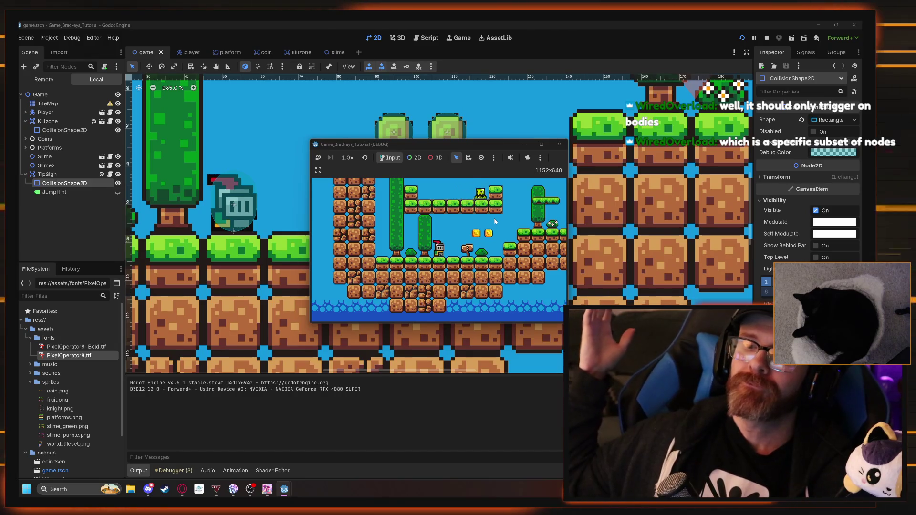
key("Right")
key("space")
key("Left")
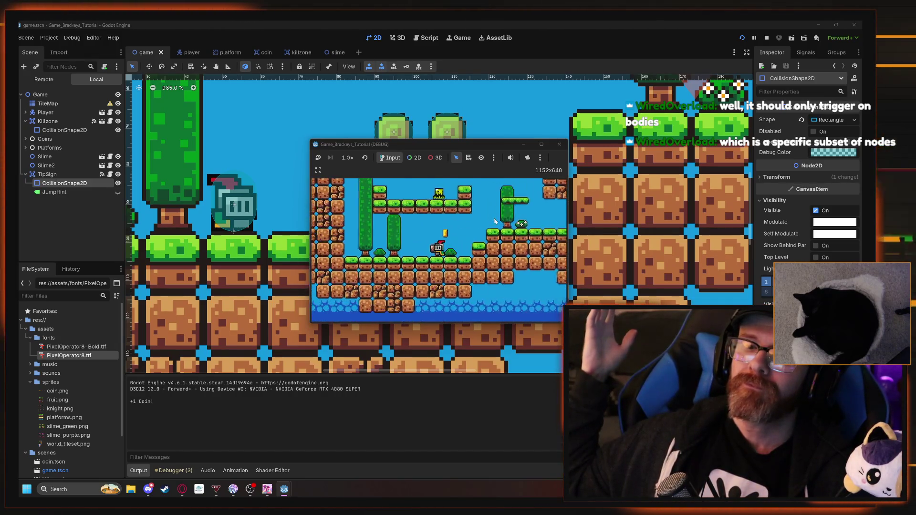
key("space")
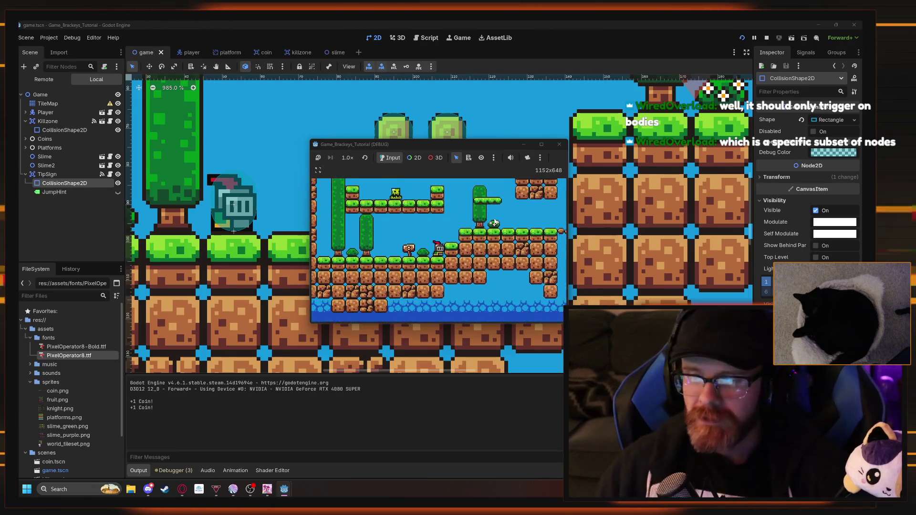
left_click(558, 148)
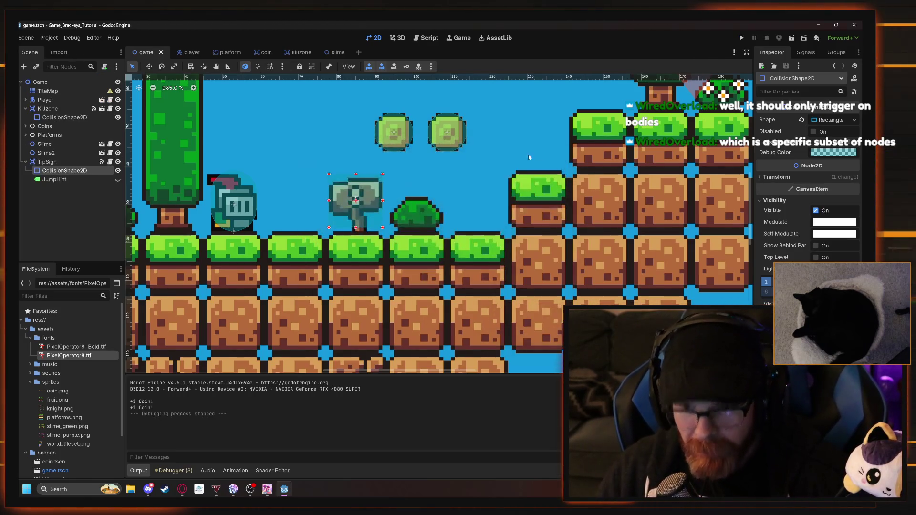
Show the 'Space to jump' hint for a test run, then hide it again
scroll(154, 188, "down", 2)
left_click(117, 181)
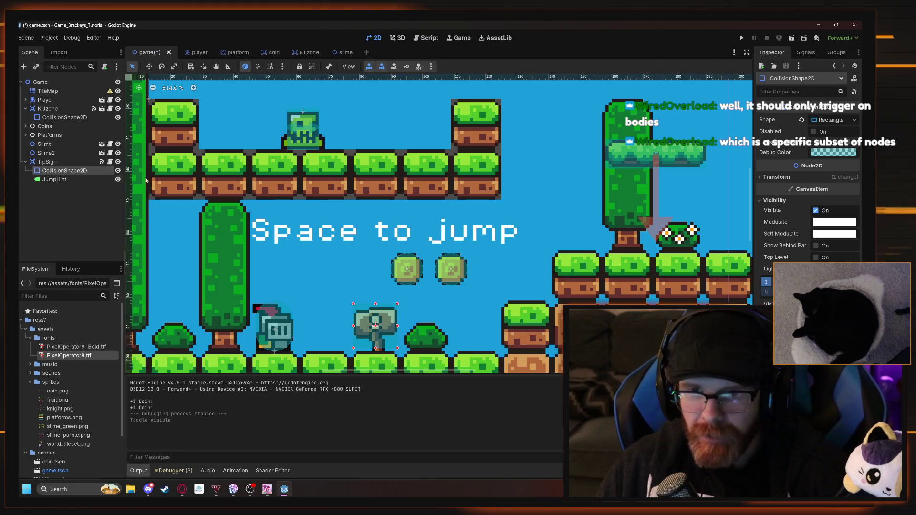
left_click(741, 38)
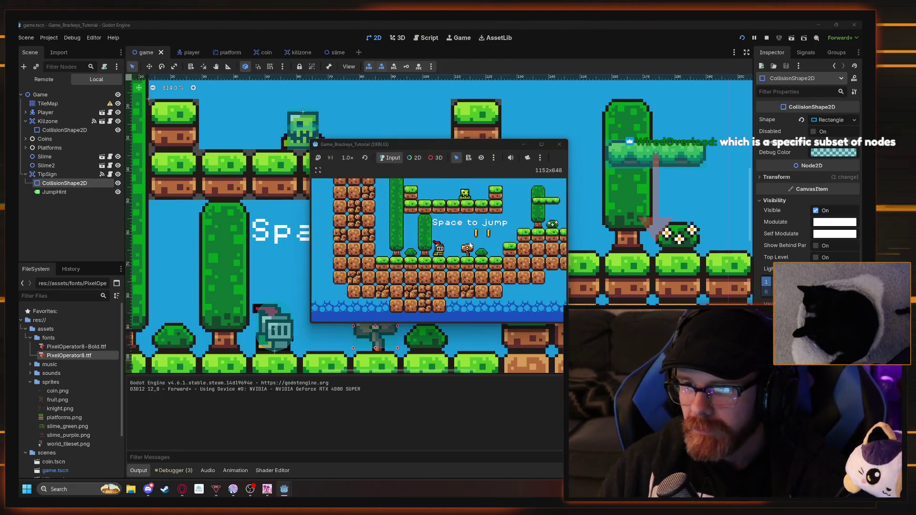
key("F8")
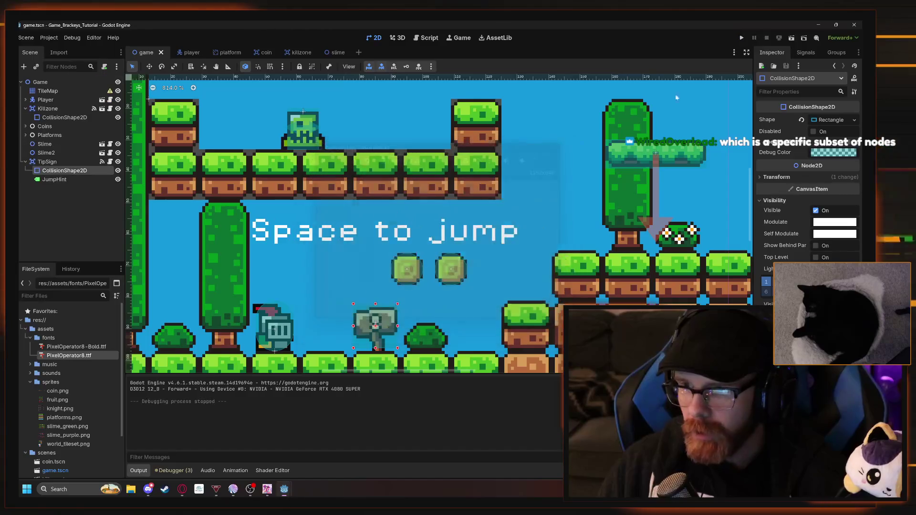
left_click(117, 180)
Move the trigger shape down slightly, nudge it up, and test-run the level twice
left_click_drag(378, 266, 382, 246)
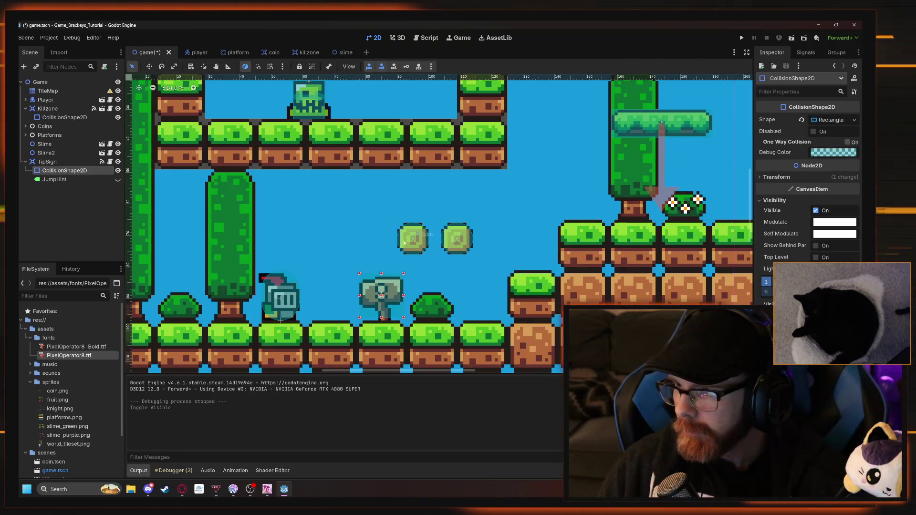
left_click_drag(399, 309, 399, 315)
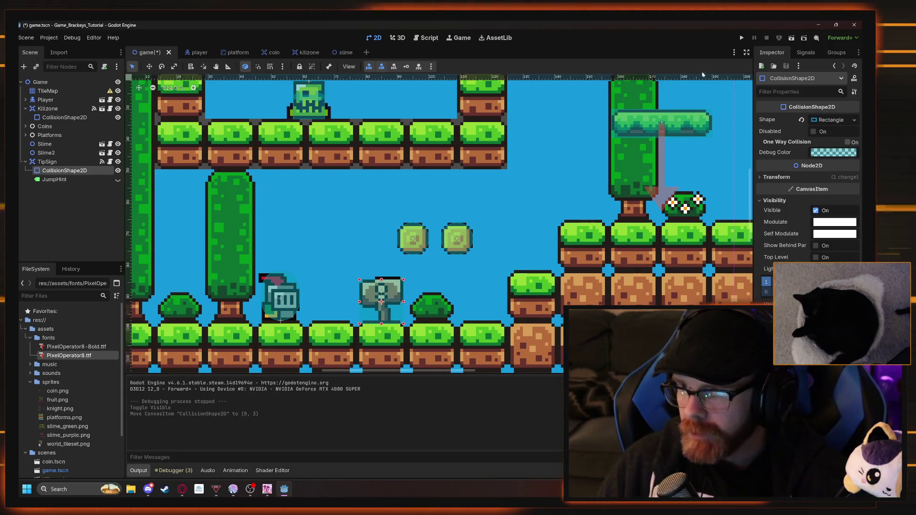
left_click(740, 38)
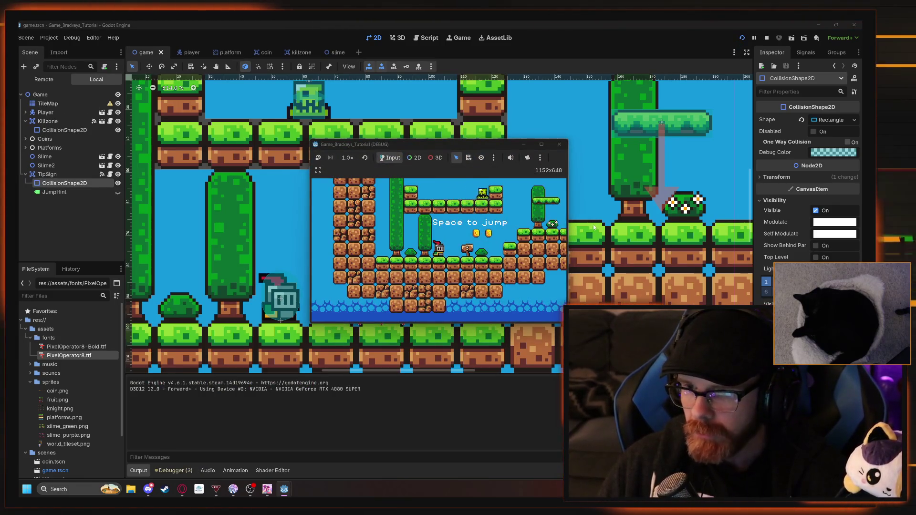
left_click(559, 144)
key("Up")
key("Up")
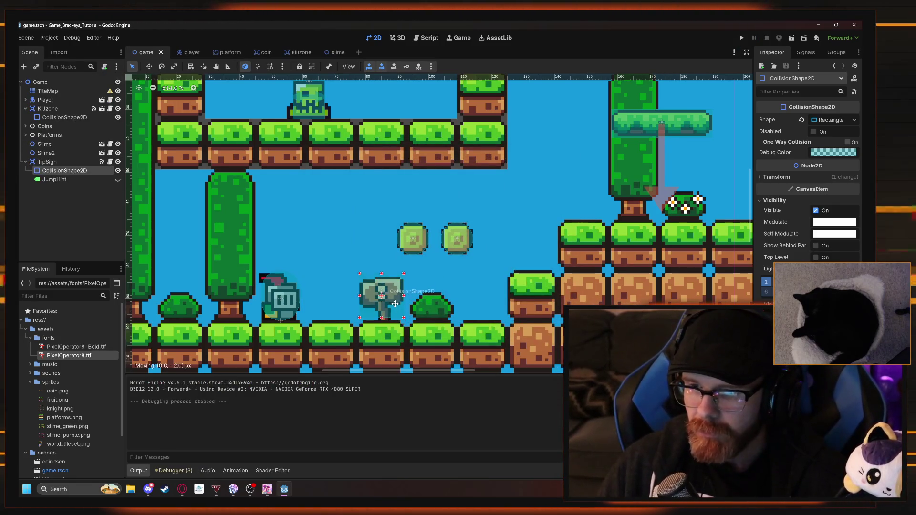
key("F5")
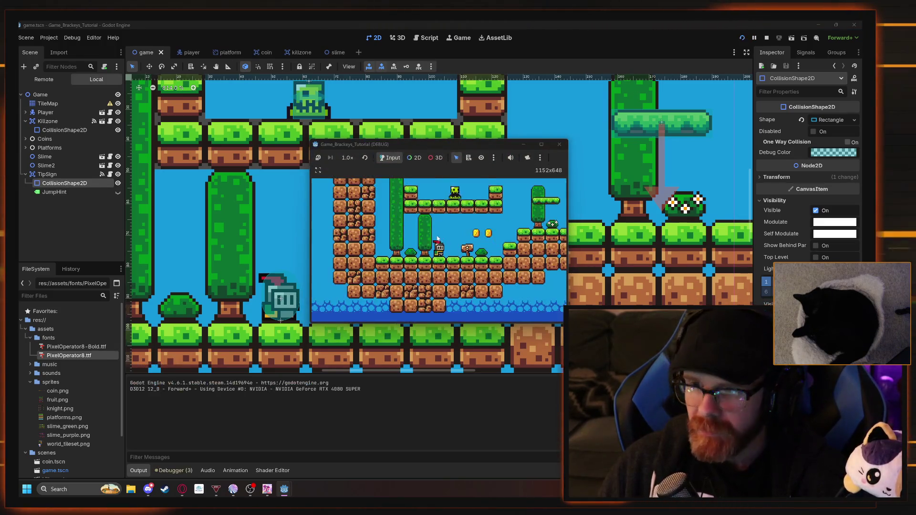
left_click(559, 144)
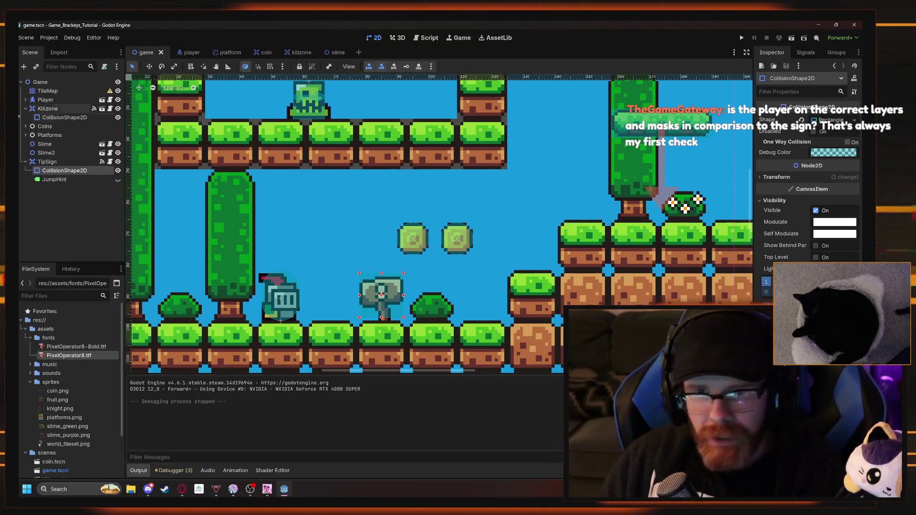
Put the TipSign area on collision layer 1 by toggling its Layer and Mask bits
left_click(53, 99)
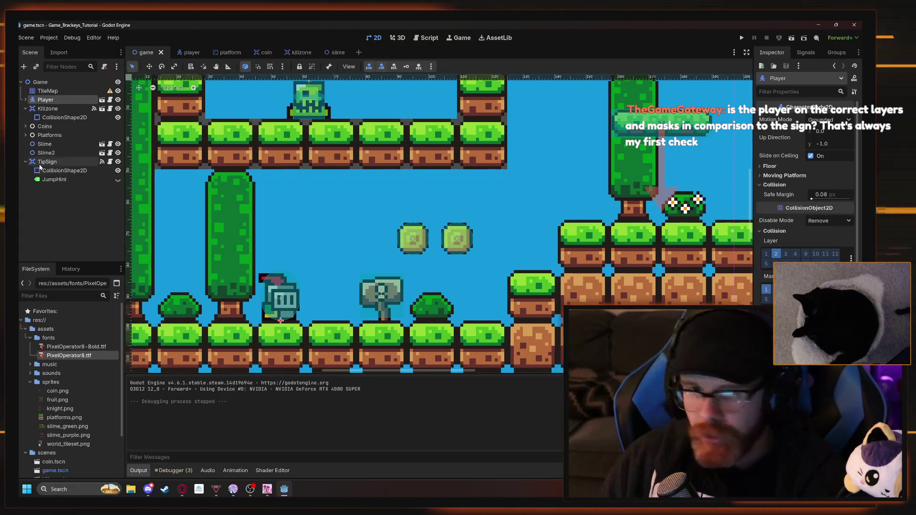
left_click(65, 171)
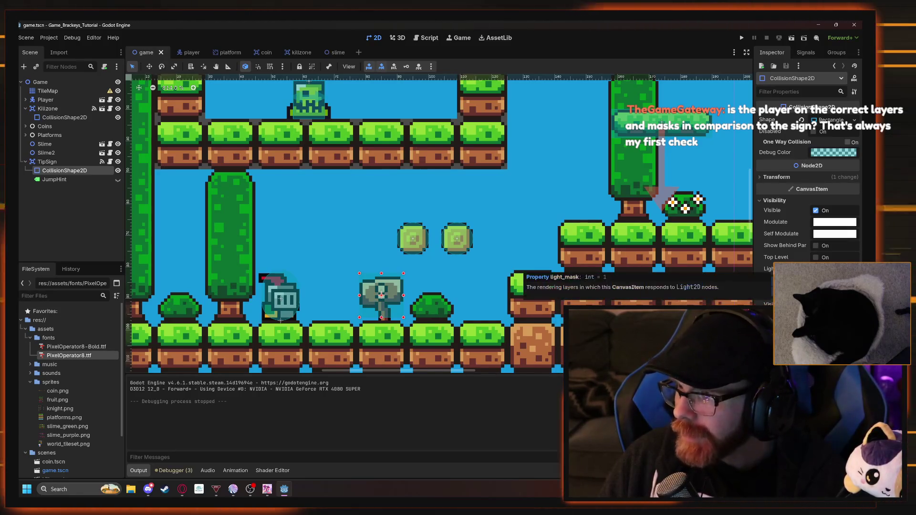
left_click(65, 162)
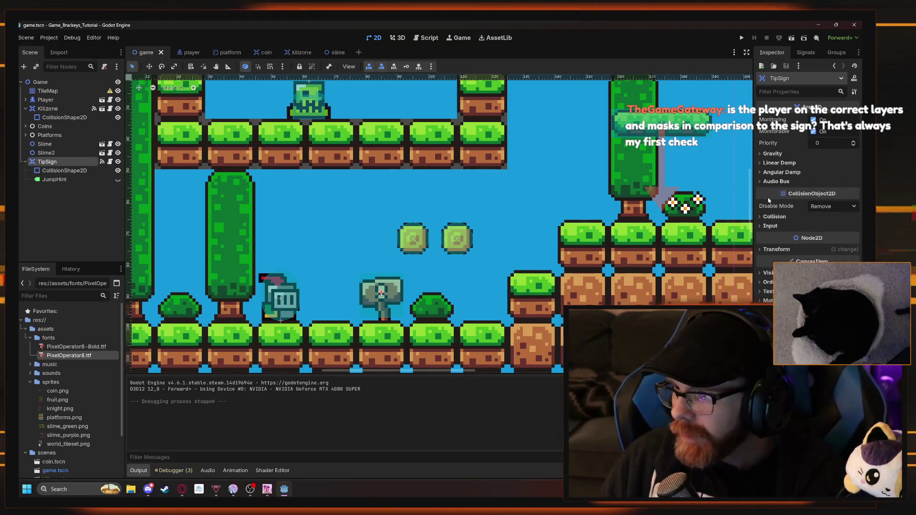
left_click(774, 216)
left_click(769, 240)
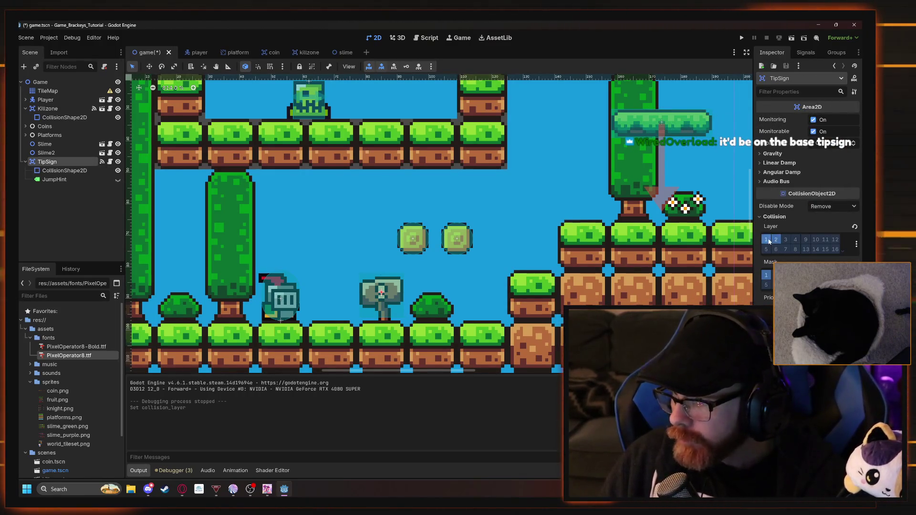
Run the level, close it, and run it again to test the sign
left_click(744, 38)
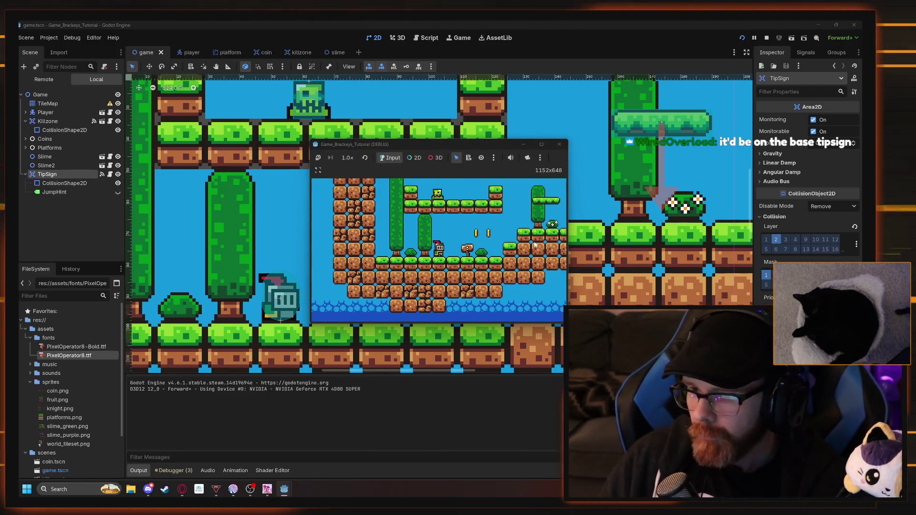
left_click(560, 144)
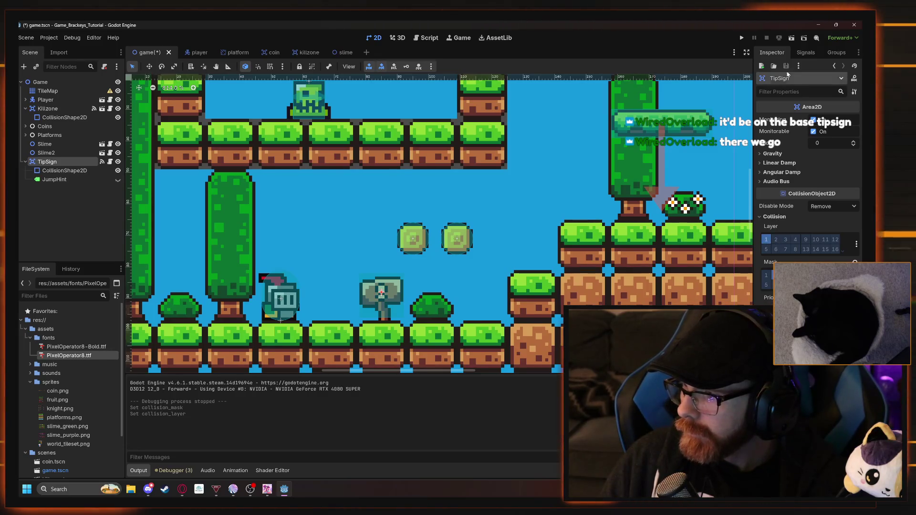
left_click(739, 40)
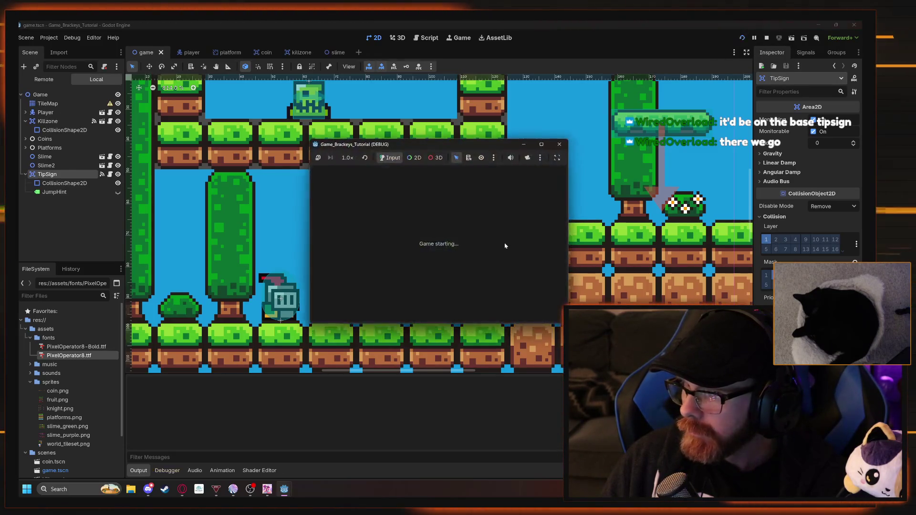
Walk the player to and away from the sign, jumping for coins, then stop and select TileMap
key("Right")
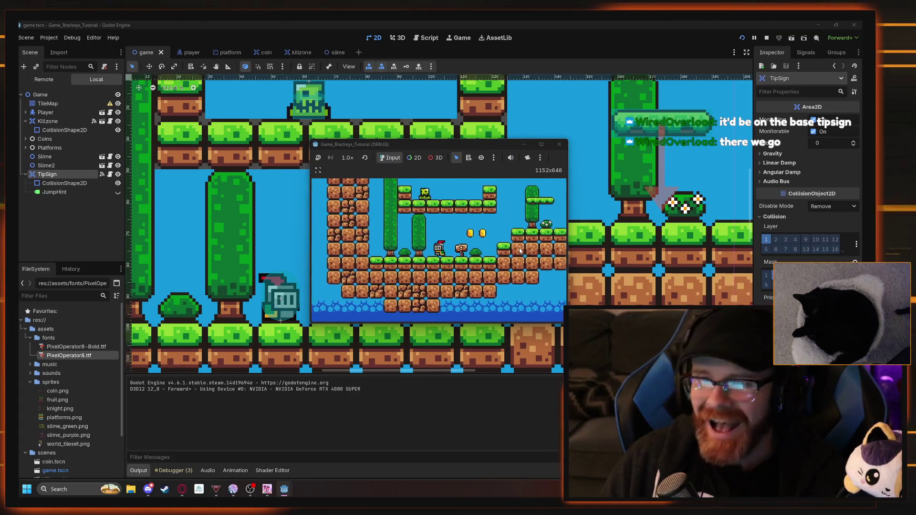
key("Left")
key("space")
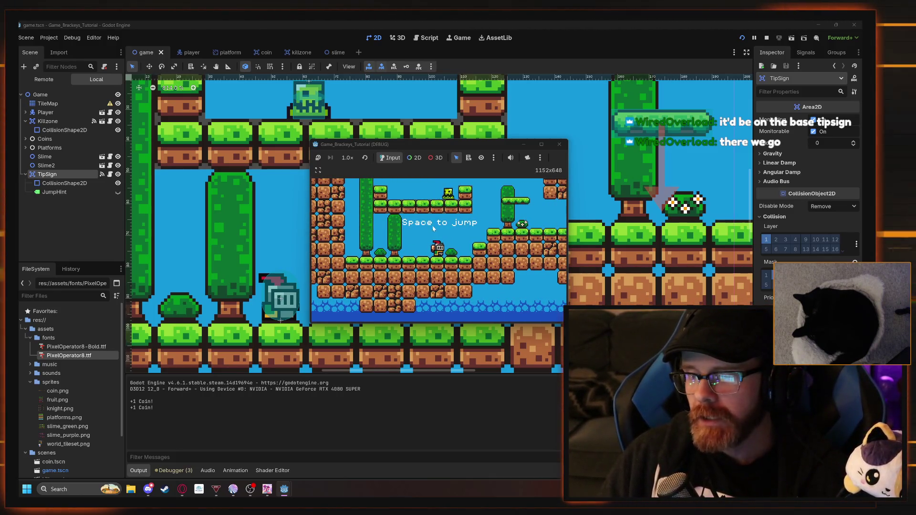
key("Left")
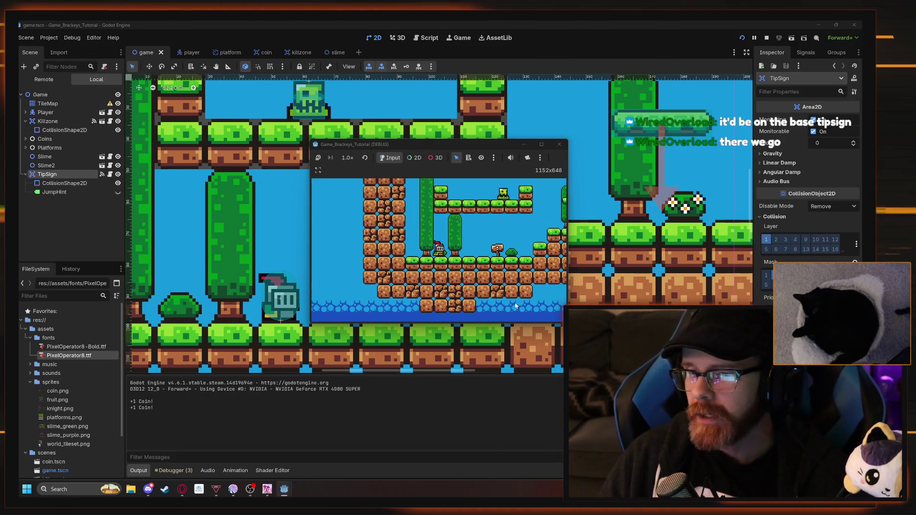
key("Right")
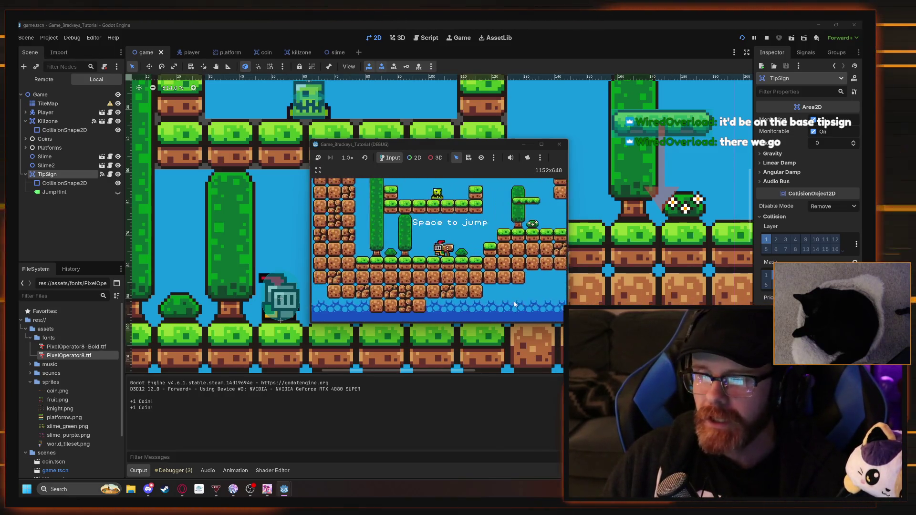
key("Right")
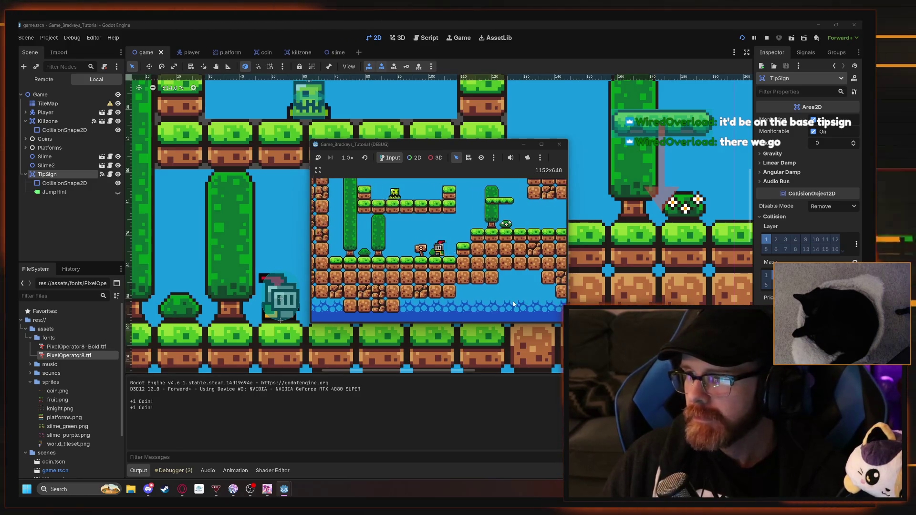
key("Right")
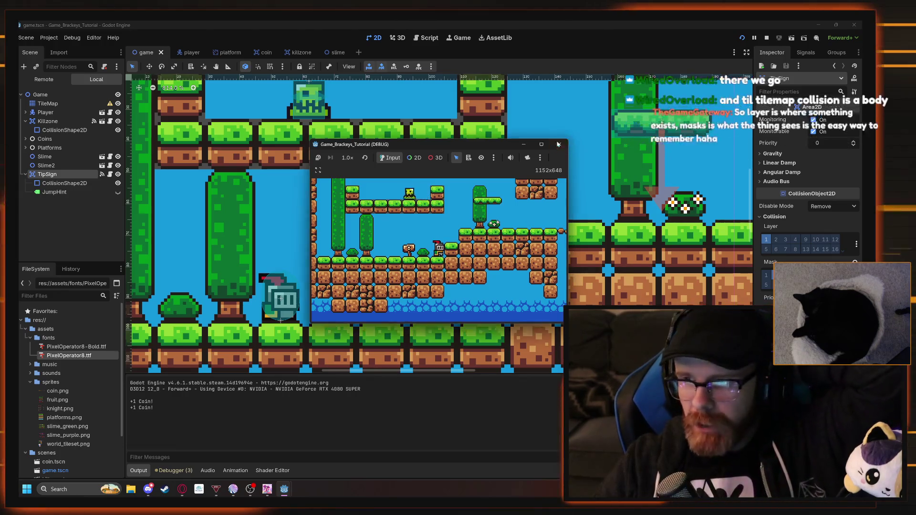
key("F8")
left_click(48, 91)
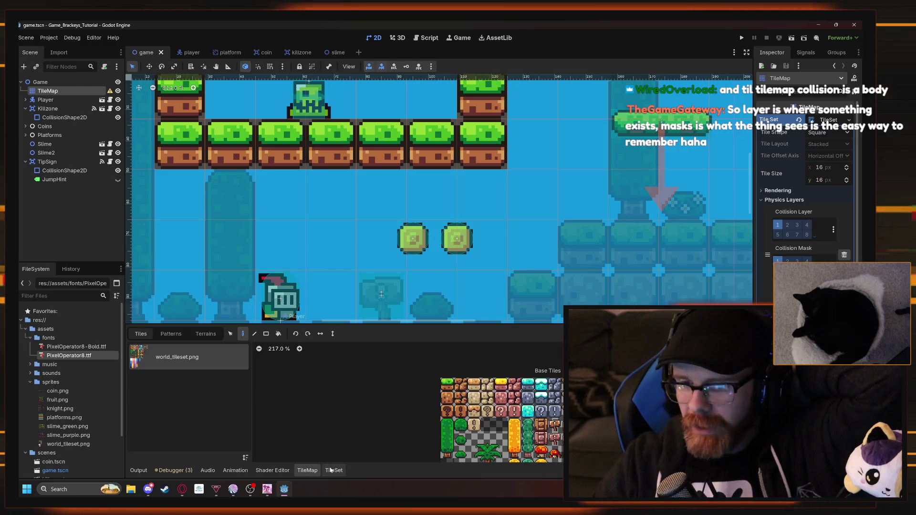
left_click(333, 471)
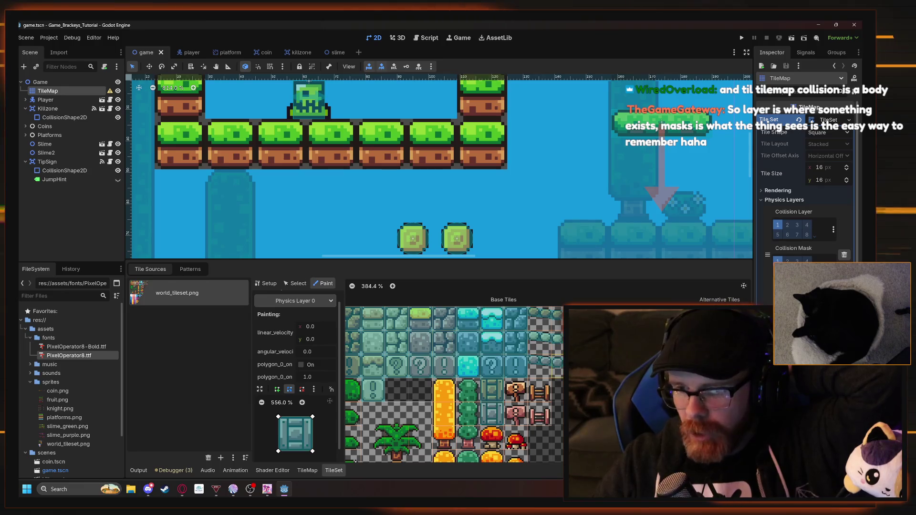
left_click_drag(409, 392, 462, 401)
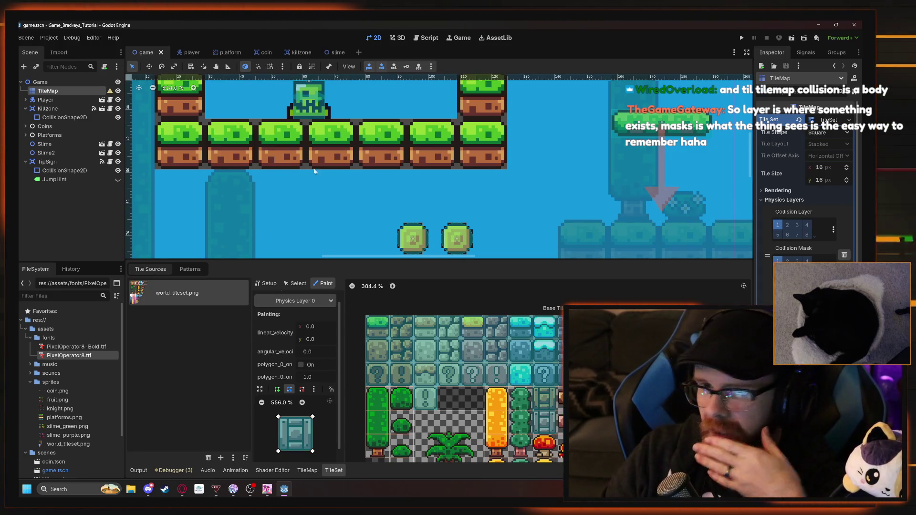
left_click(75, 111)
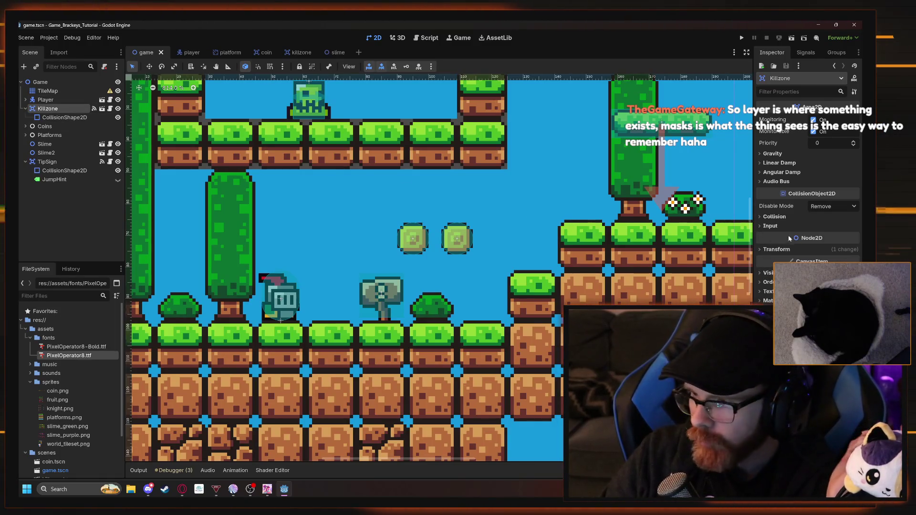
left_click(764, 217)
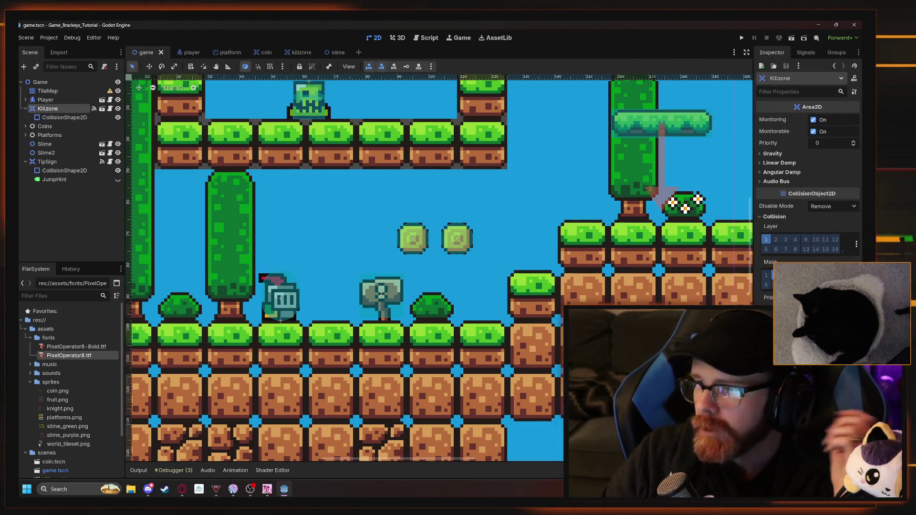
left_click_drag(480, 174, 453, 233)
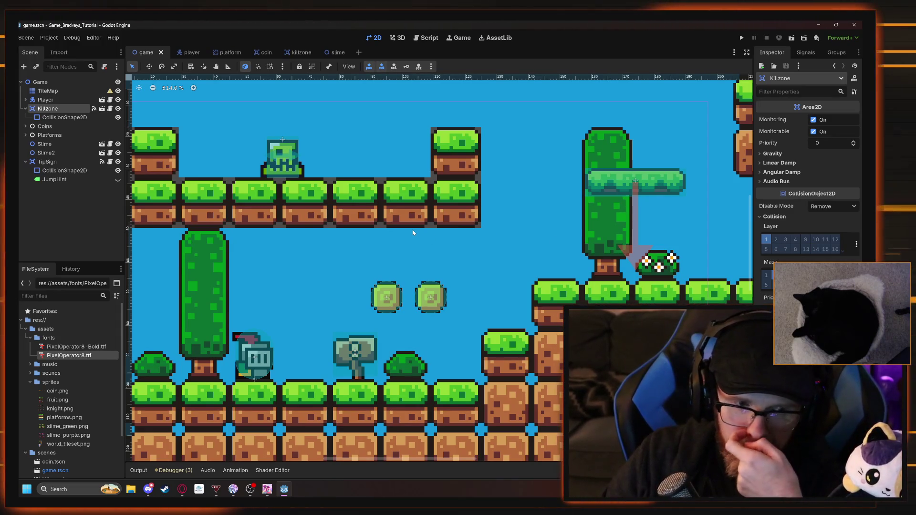
left_click(509, 238)
scroll(302, 250, "down", 2)
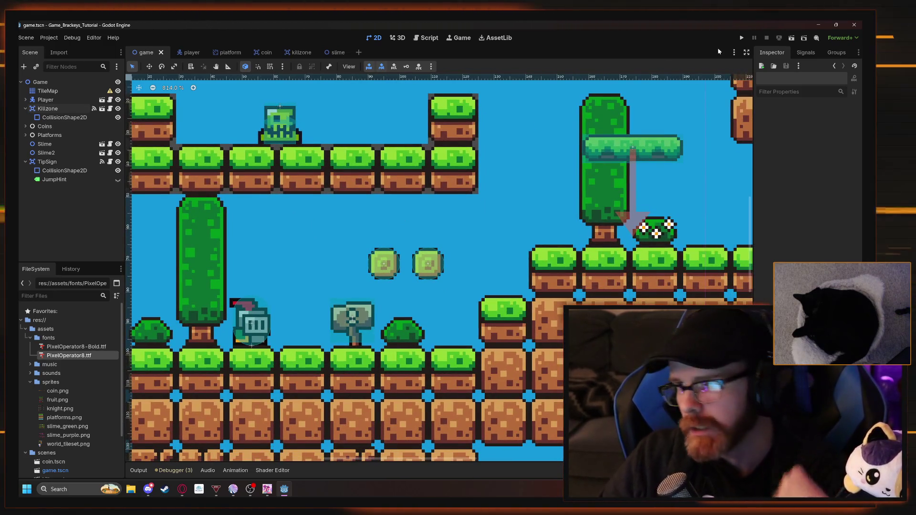
left_click(740, 39)
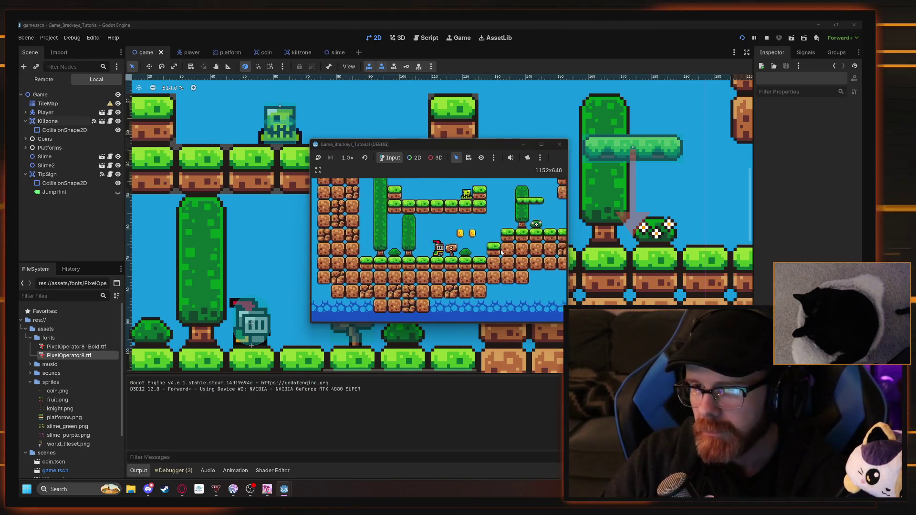
key("space")
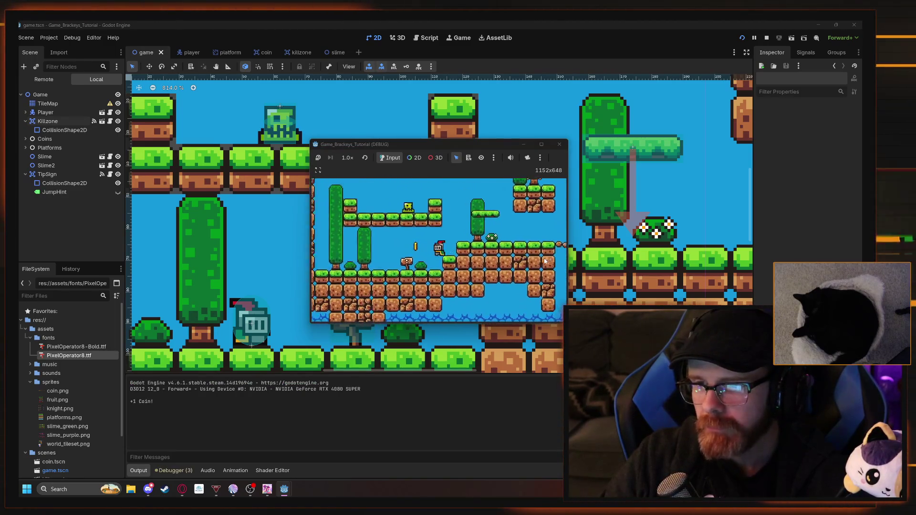
key("space")
key("Right")
key("space")
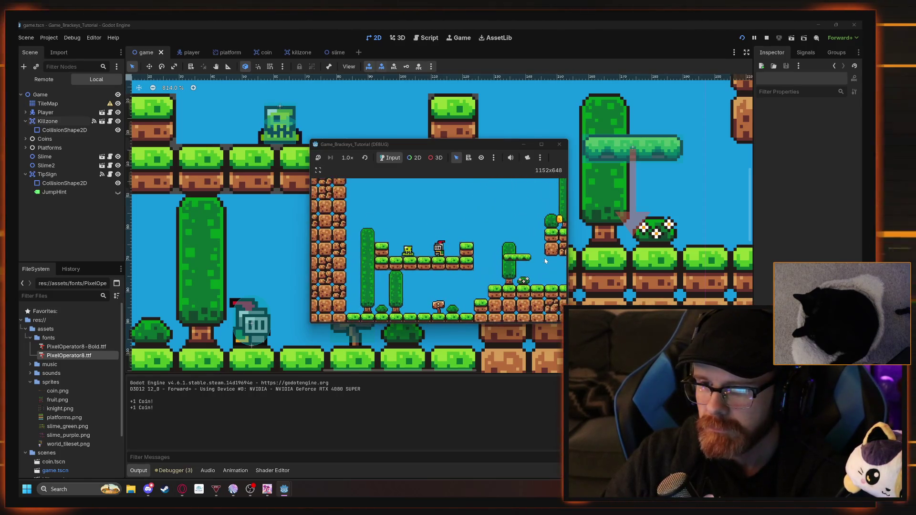
key("Left")
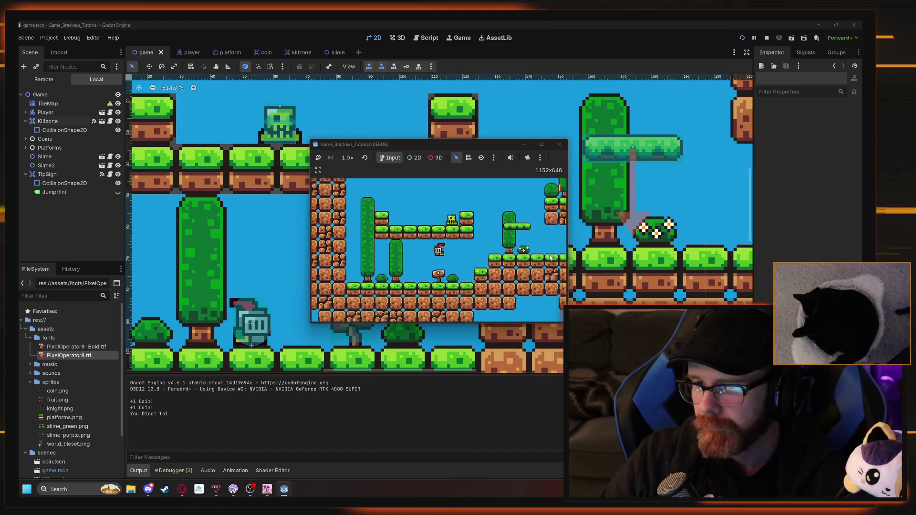
left_click(561, 145)
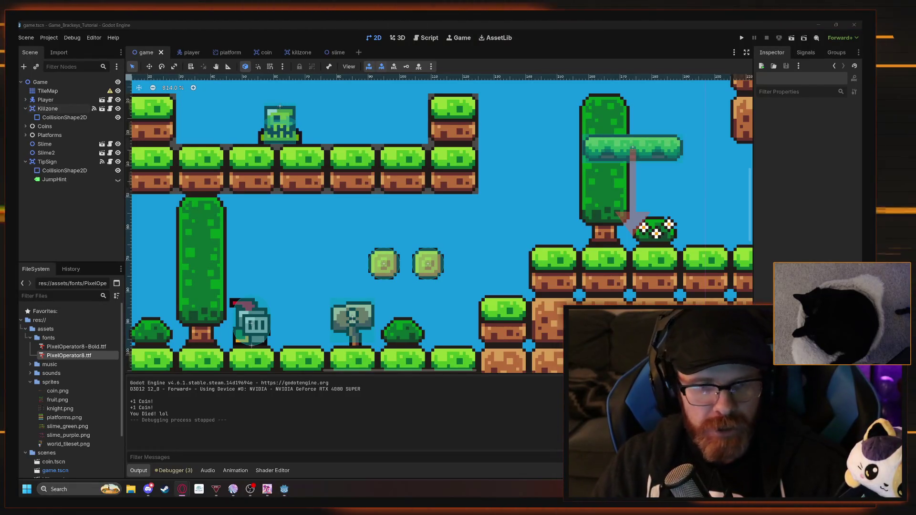
key("alt+Tab")
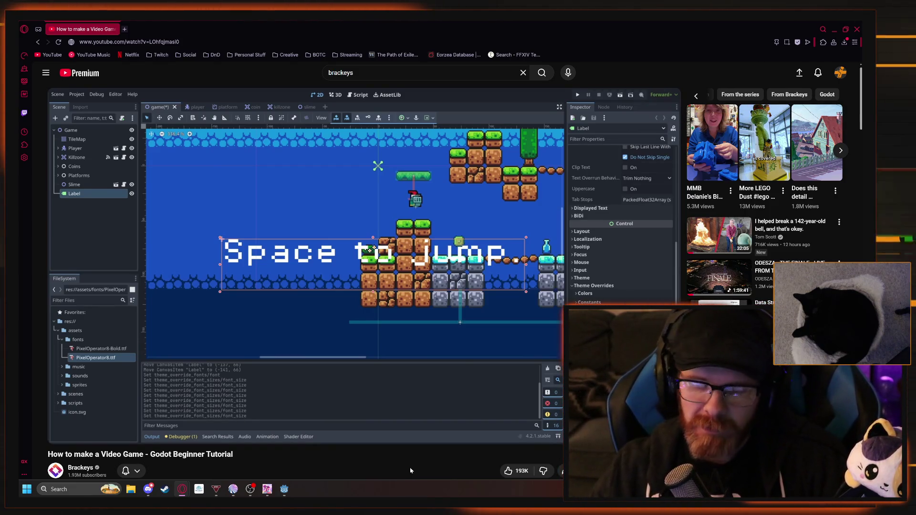
Bring up the paused Brackeys tutorial at the scene showing the large 'Space to jump' label
mouse_move(435, 376)
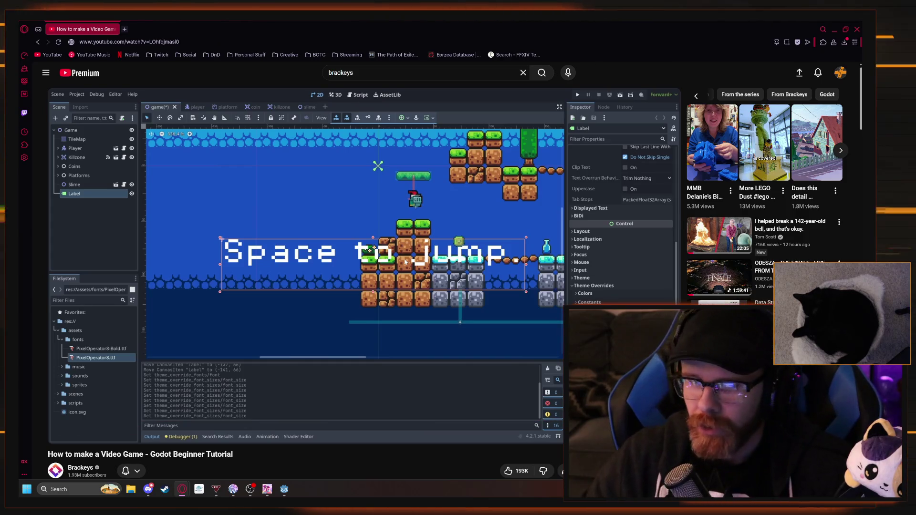
Playtest the level, running the knight right and jumping onto platforms for coins, then stop the game
key("alt+Tab")
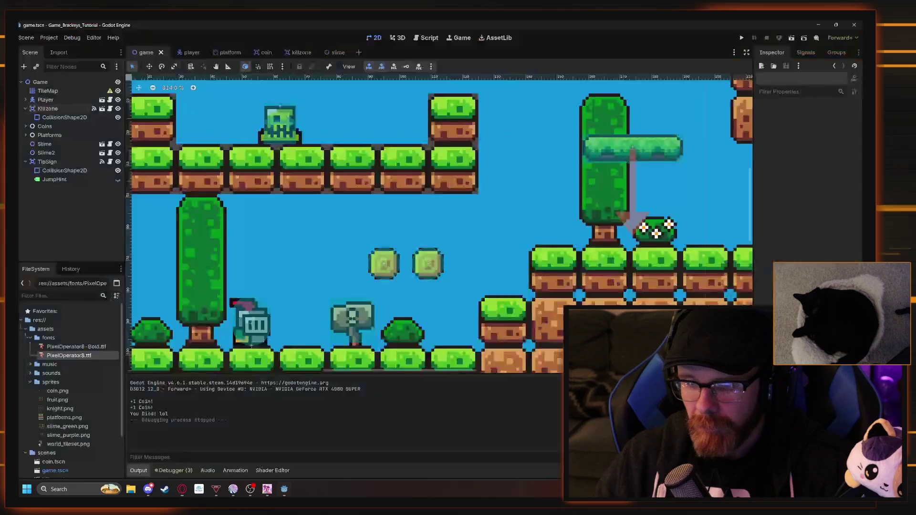
left_click_drag(378, 275, 460, 248)
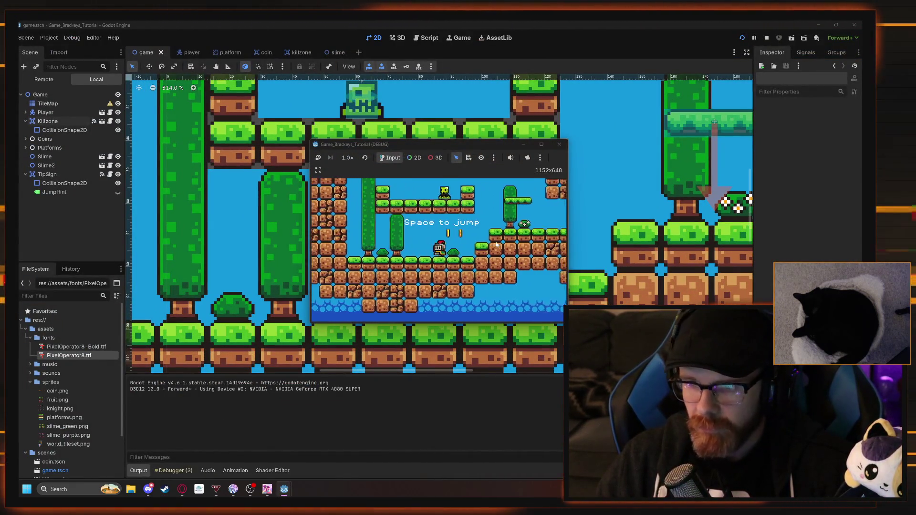
key("Right")
key("space")
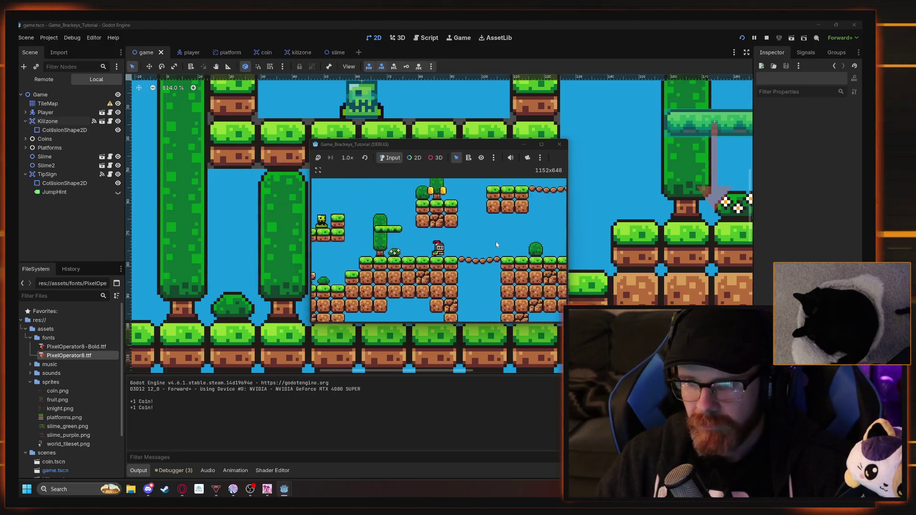
key("Right")
key("space")
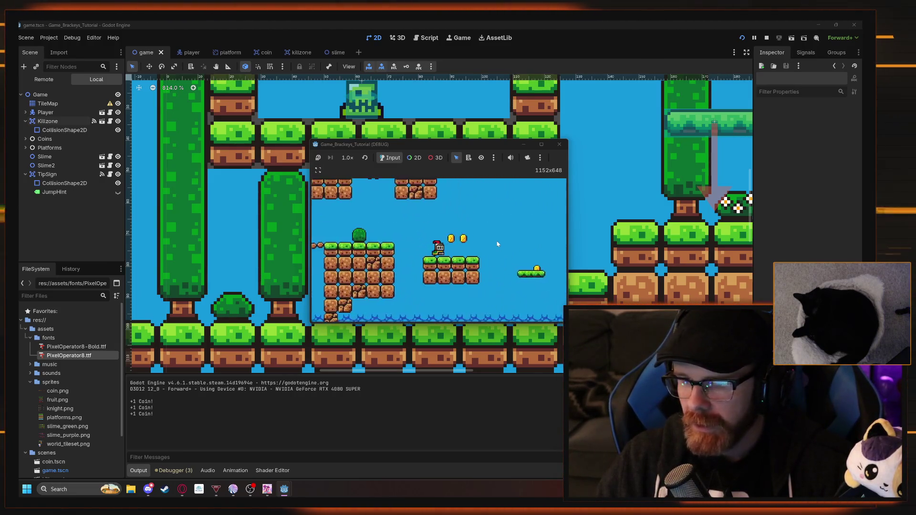
key("Right")
key("space")
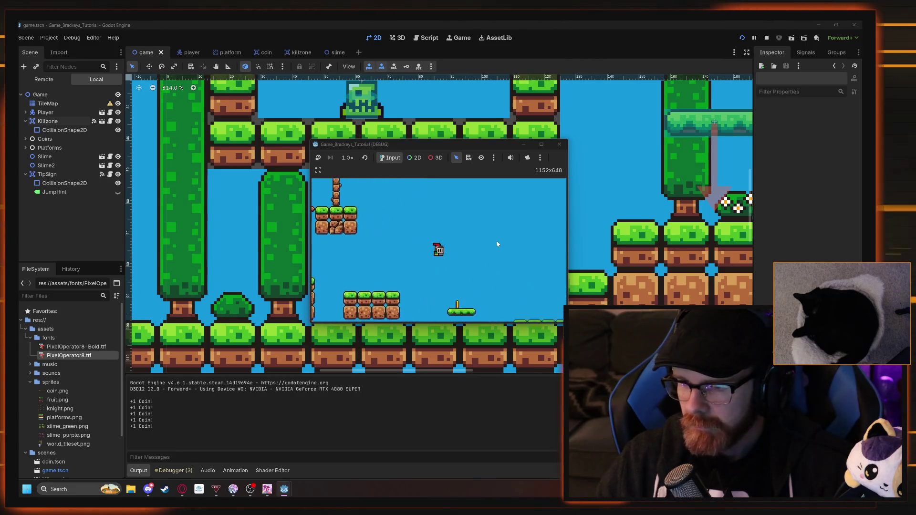
key("F8")
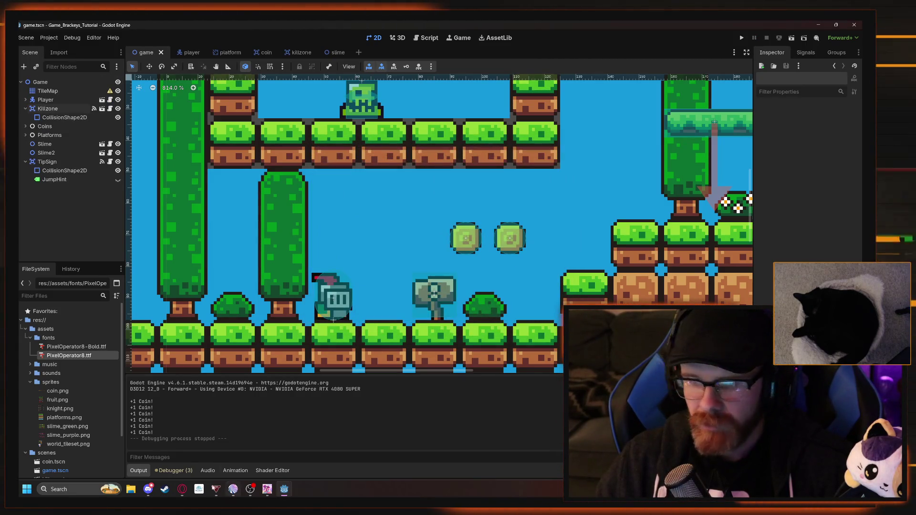
Resume the tutorial video, toggle JumpHint's visibility in Godot, and return to the video
left_click(181, 490)
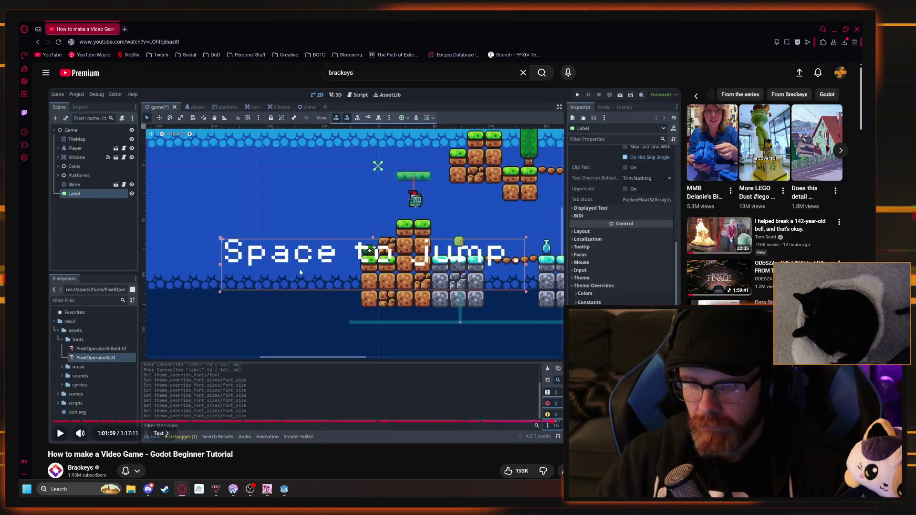
left_click(249, 329)
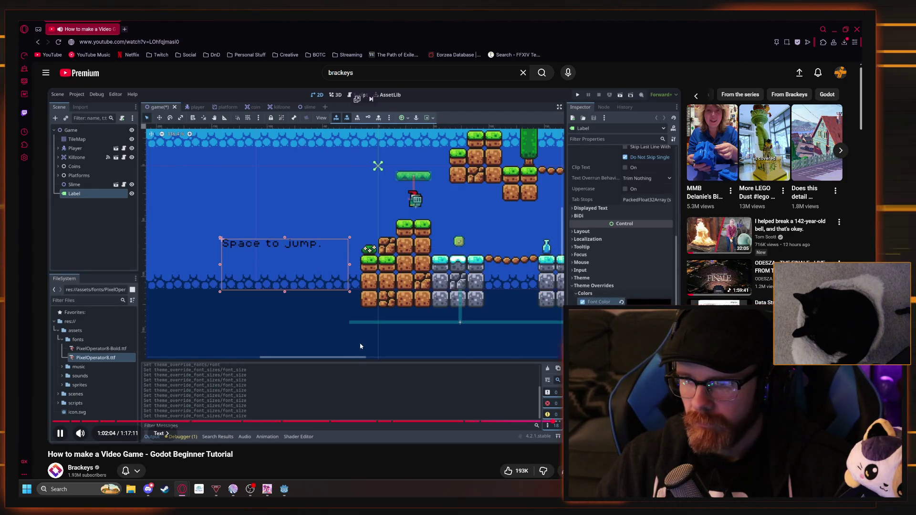
left_click(284, 489)
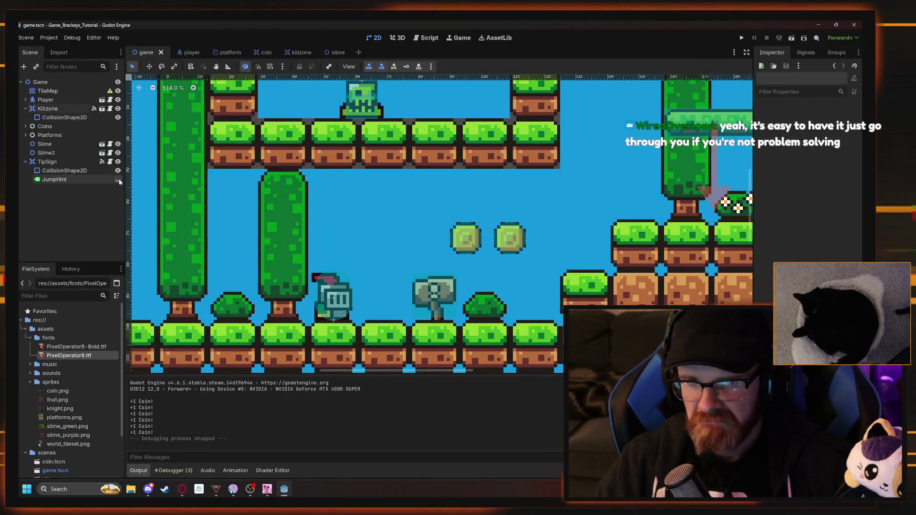
left_click(118, 179)
key("alt+Tab")
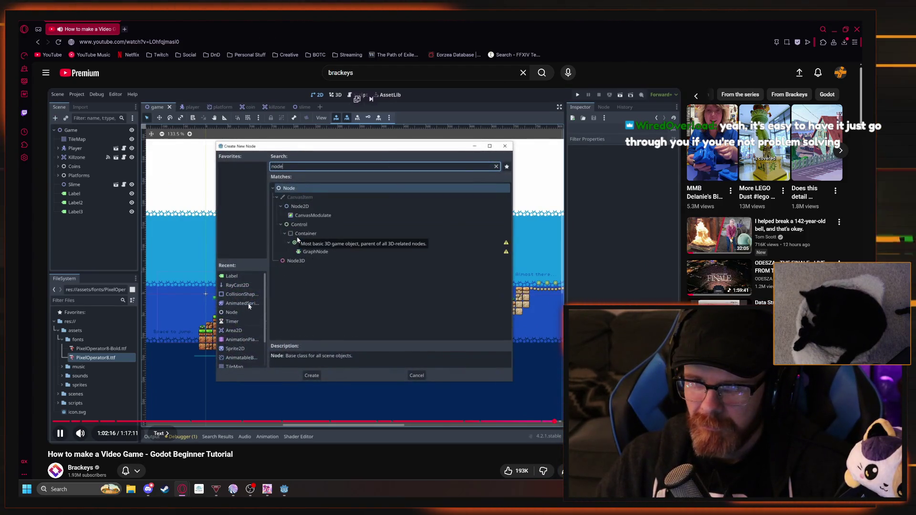
Pause, then resume the tutorial and let it run to 1:02:52 at the Score chapter
left_click(251, 311)
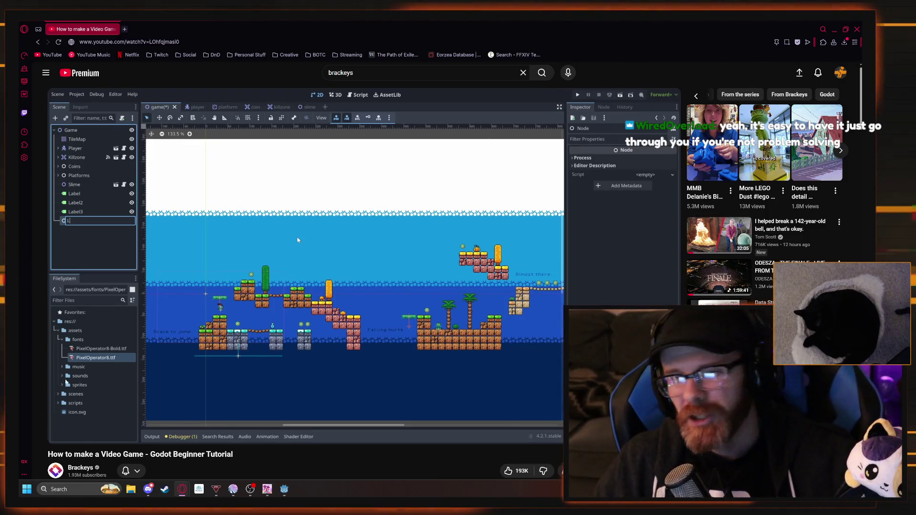
mouse_move(271, 364)
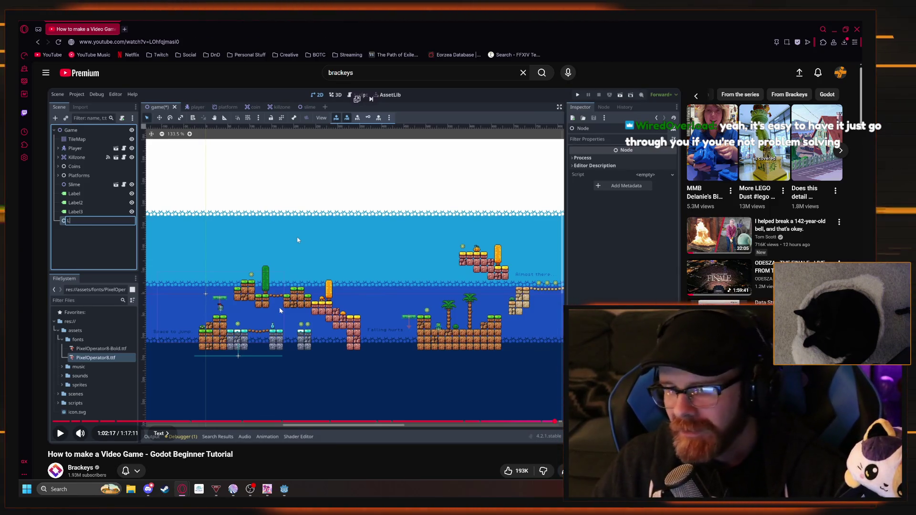
left_click(279, 311)
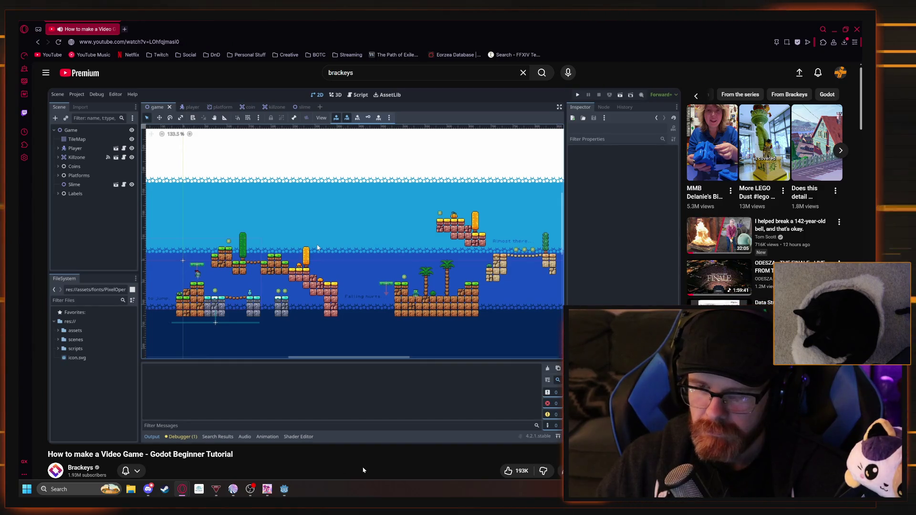
mouse_move(500, 371)
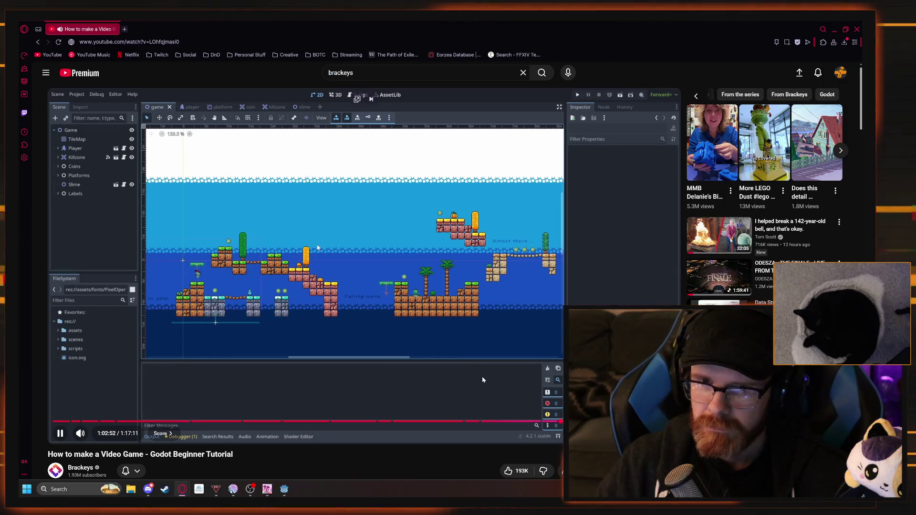
Pause the tutorial and rewind it to 1:02:35 on the timeline
left_click(483, 380)
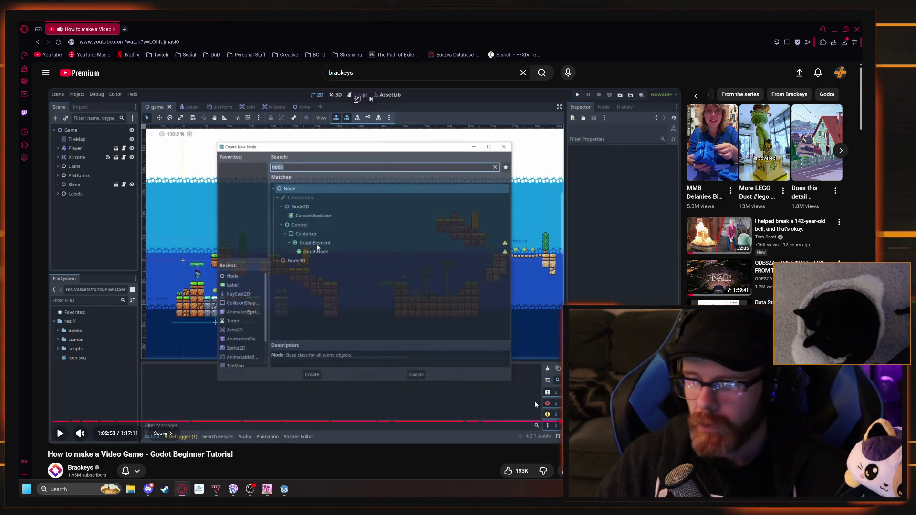
left_click(558, 423)
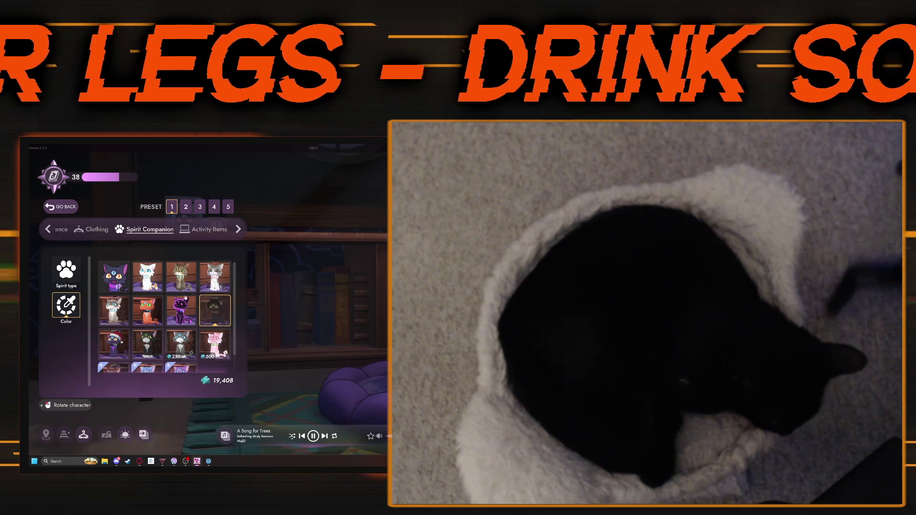
Leave Spirit City's spirit companion customisation via GO BACK and return to the browser
left_click(66, 210)
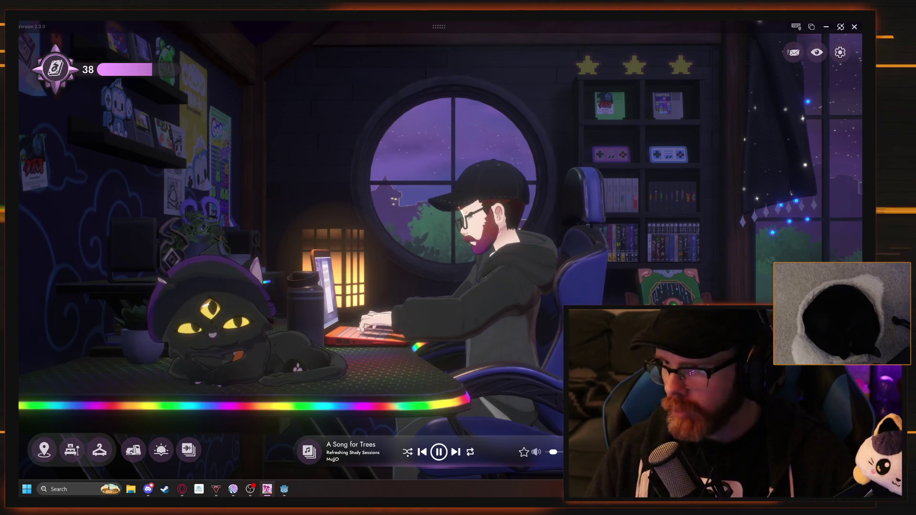
key("alt+Tab")
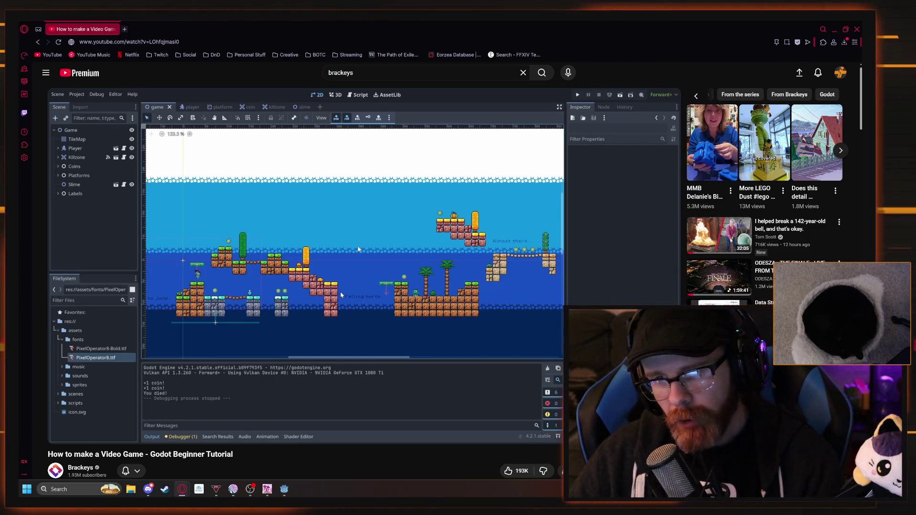
Resume the tutorial from the level with its hint labels grouped under Labels
left_click(341, 294)
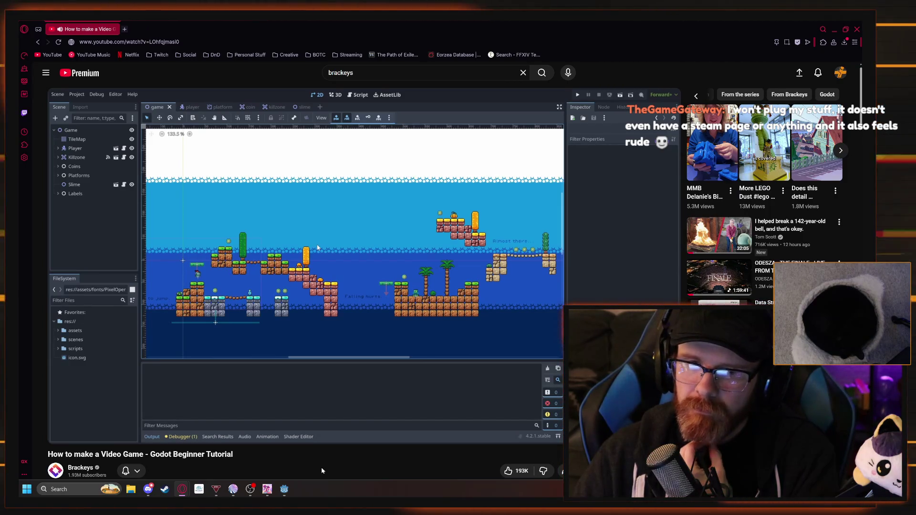
Pause and resume the tutorial, stopping it where the GameManager script save dialog appears
left_click(236, 369)
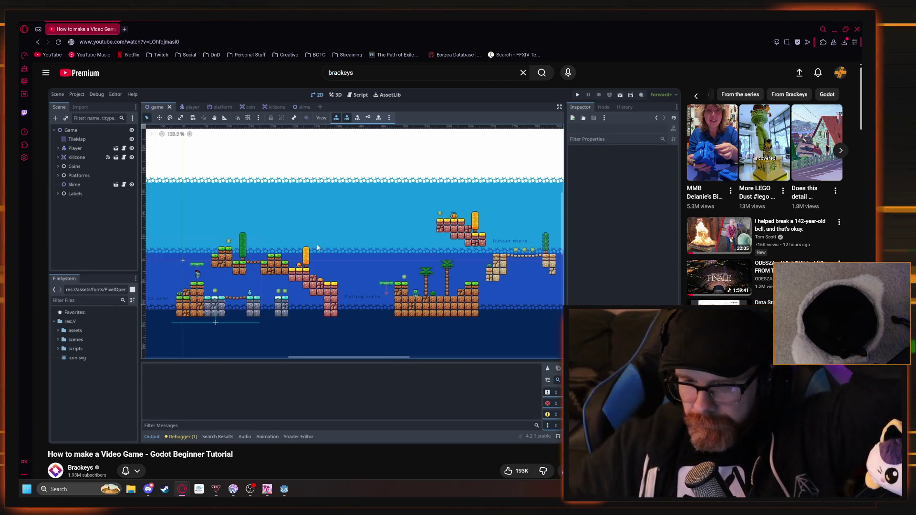
left_click(210, 269)
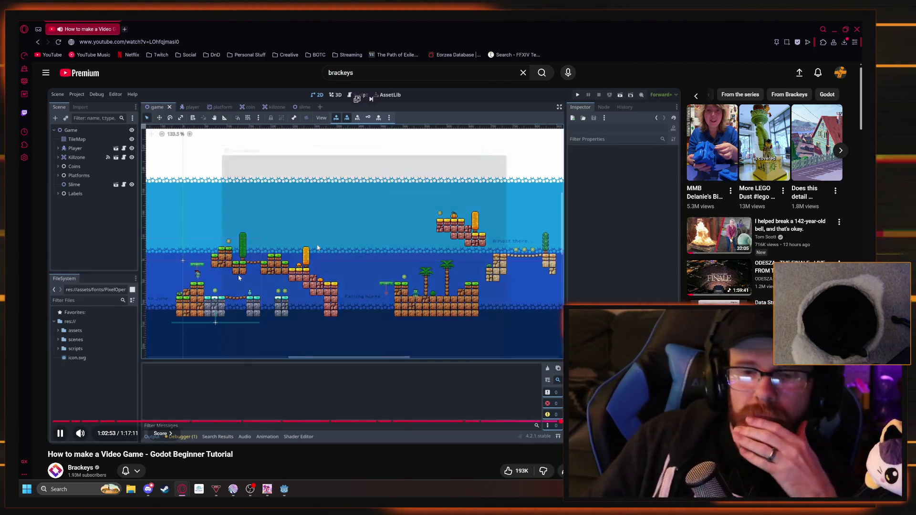
mouse_move(283, 488)
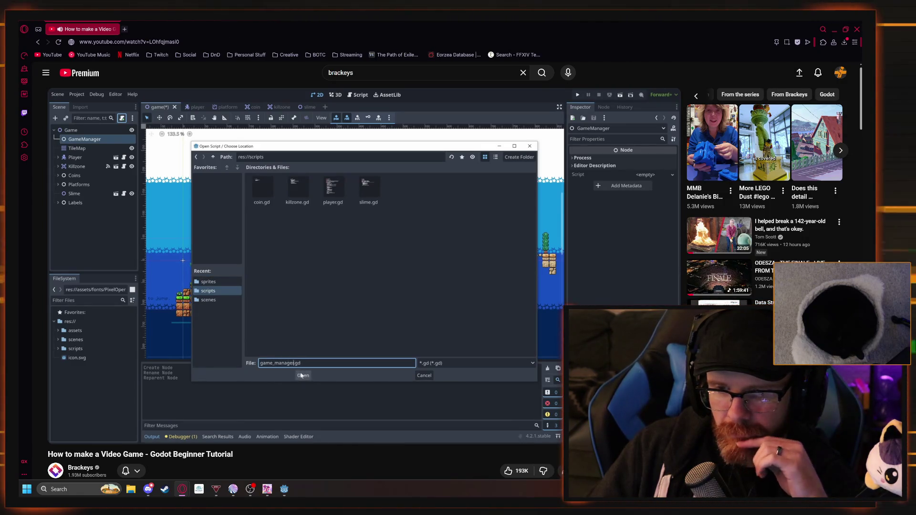
key("space")
Add a plain Node under the Game root, placed first above TileMap
left_click(288, 486)
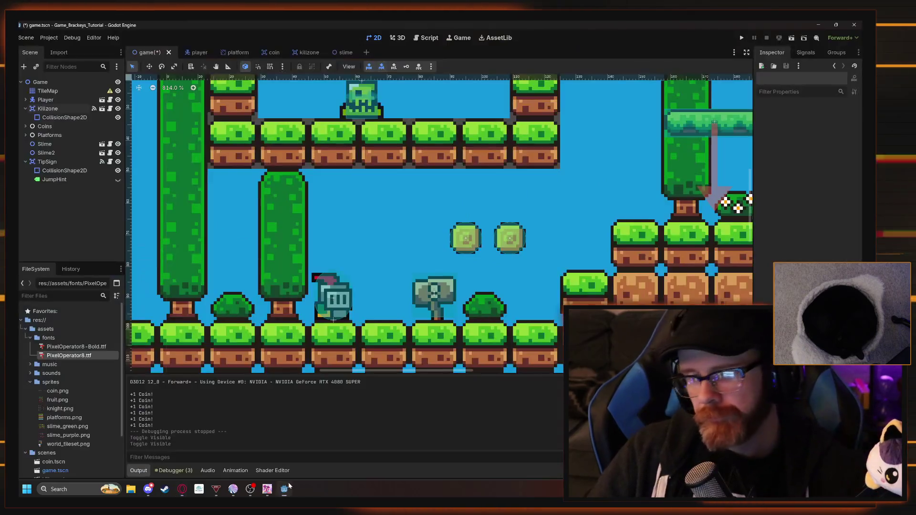
right_click(74, 204)
left_click(41, 225)
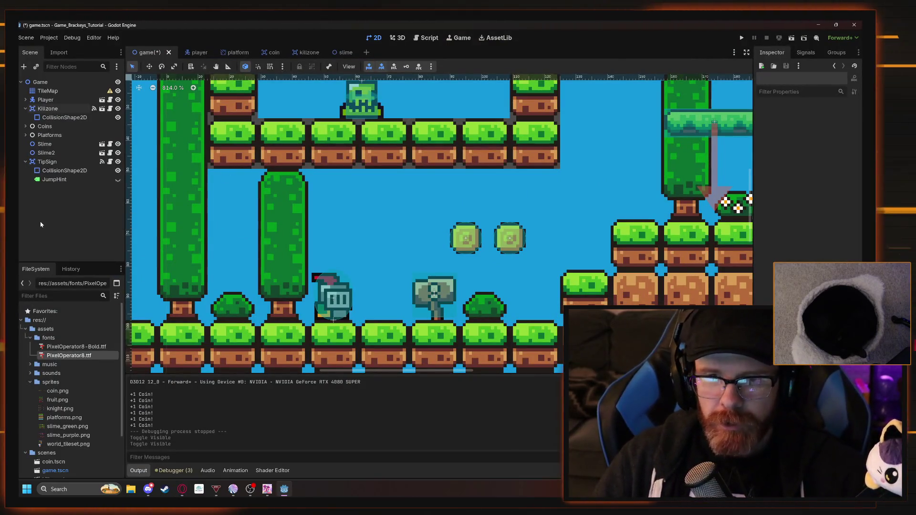
right_click(39, 82)
left_click(57, 88)
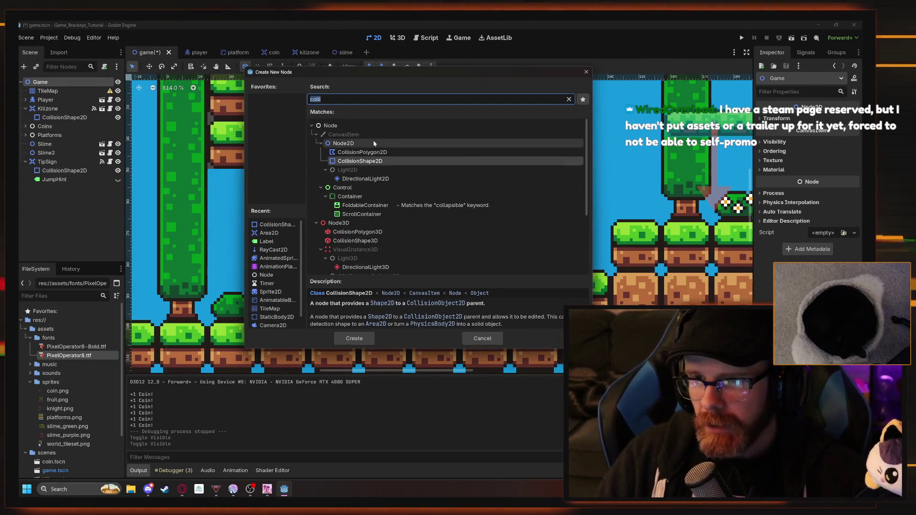
left_click(334, 126)
left_click(361, 339)
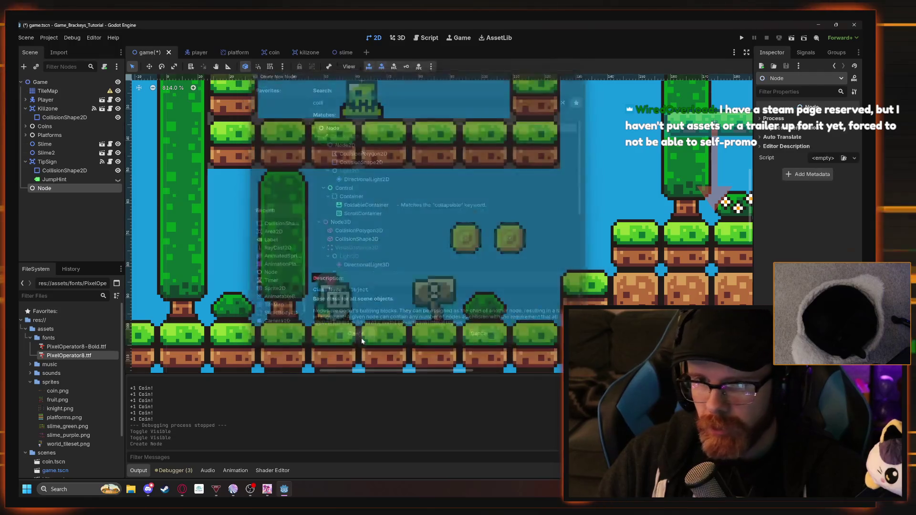
left_click_drag(40, 104, 40, 88)
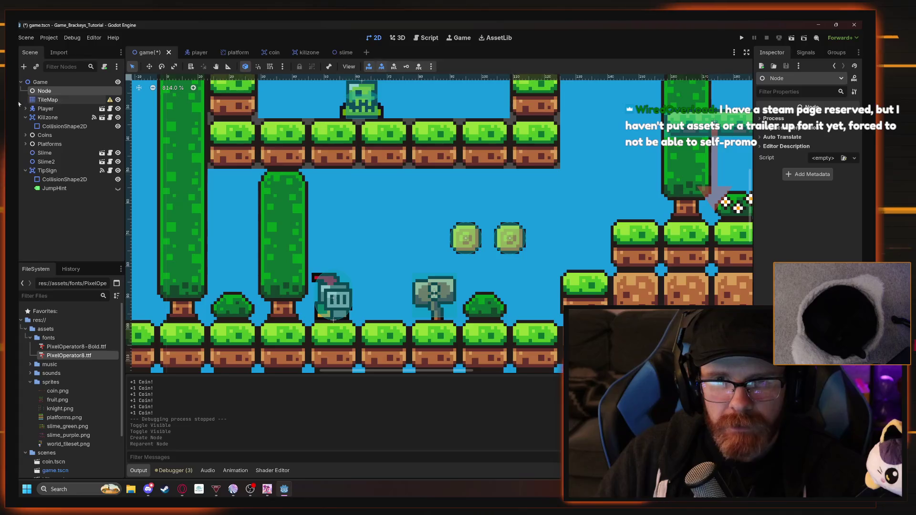
Rename the new node to GameManager and begin attaching a script to it
right_click(48, 92)
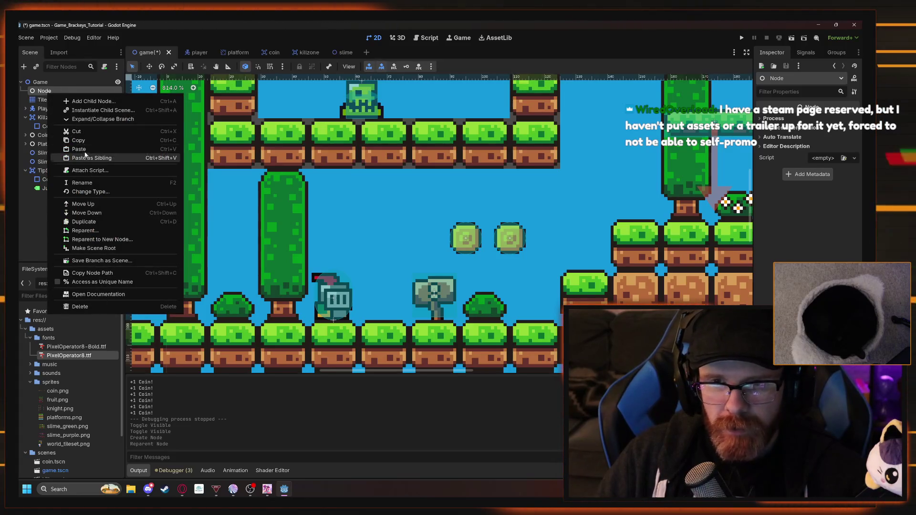
left_click(106, 184)
type("GameManager")
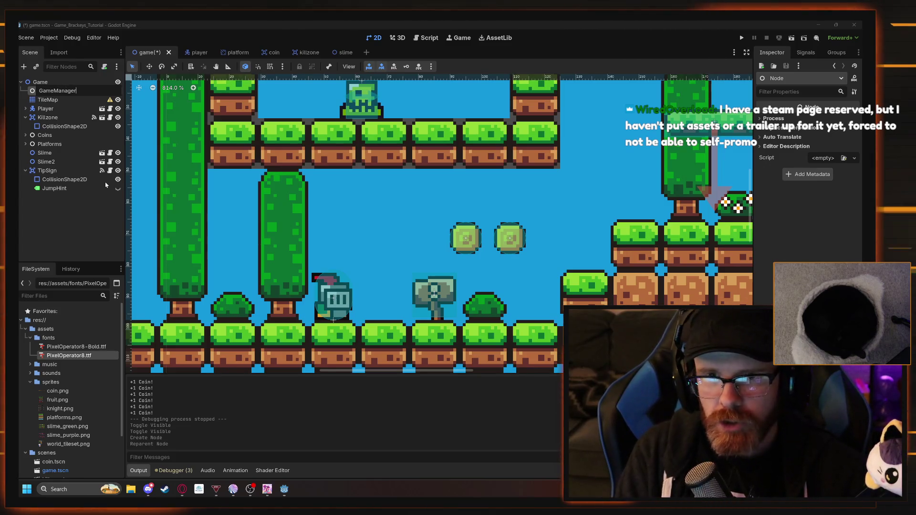
key("Return")
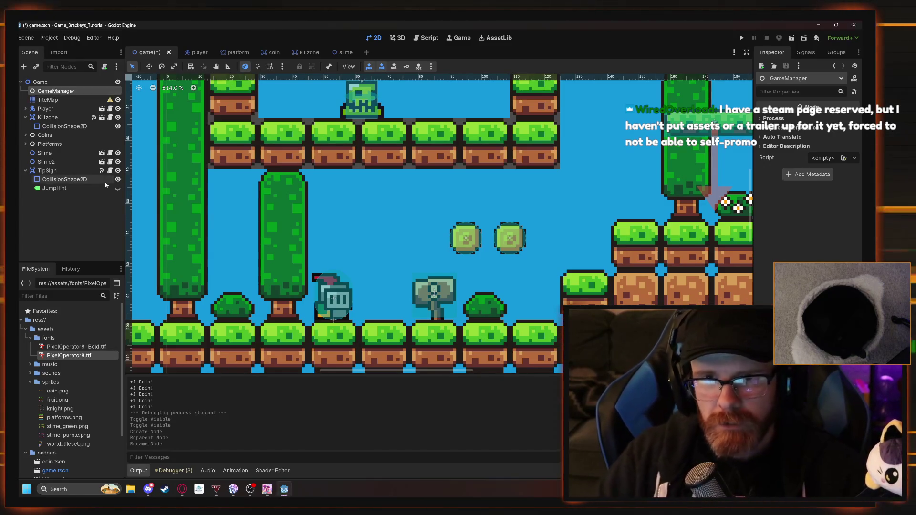
left_click(105, 66)
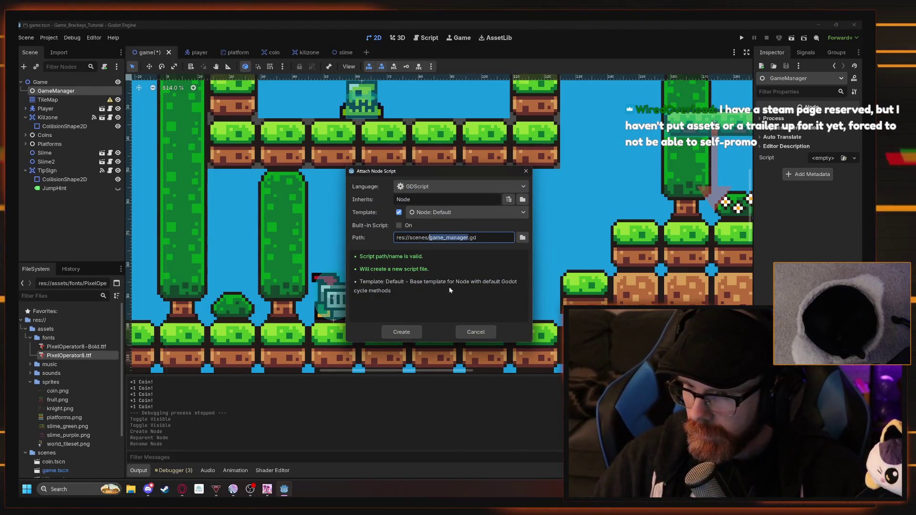
Point the script path at the scripts folder as game_manager.gd and create the script
left_click(523, 238)
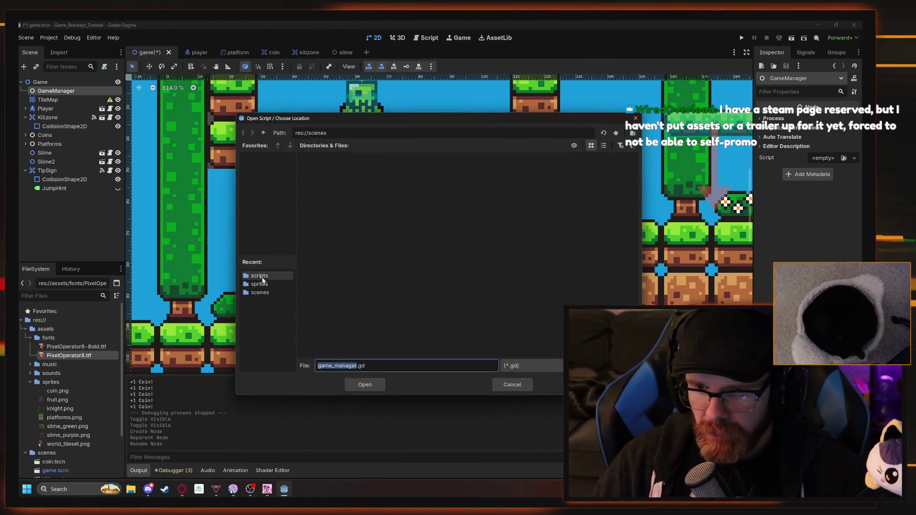
left_click(260, 276)
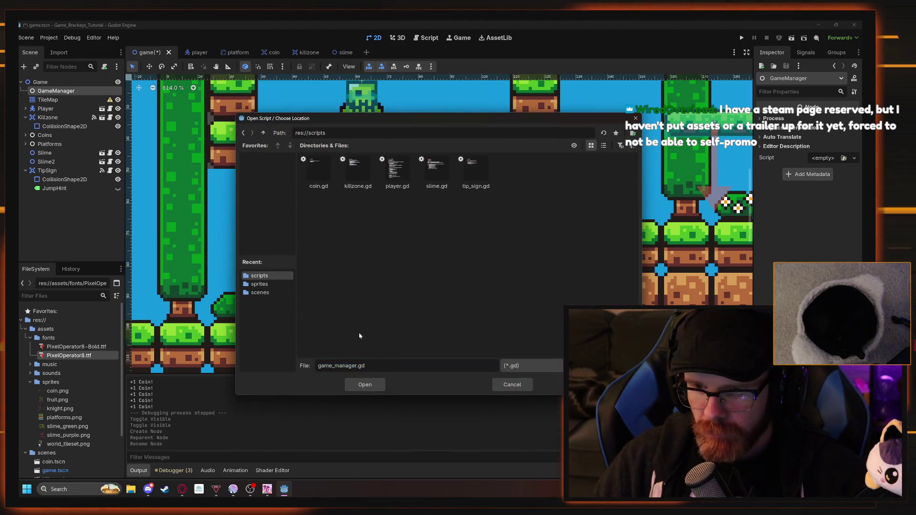
double_click(354, 366)
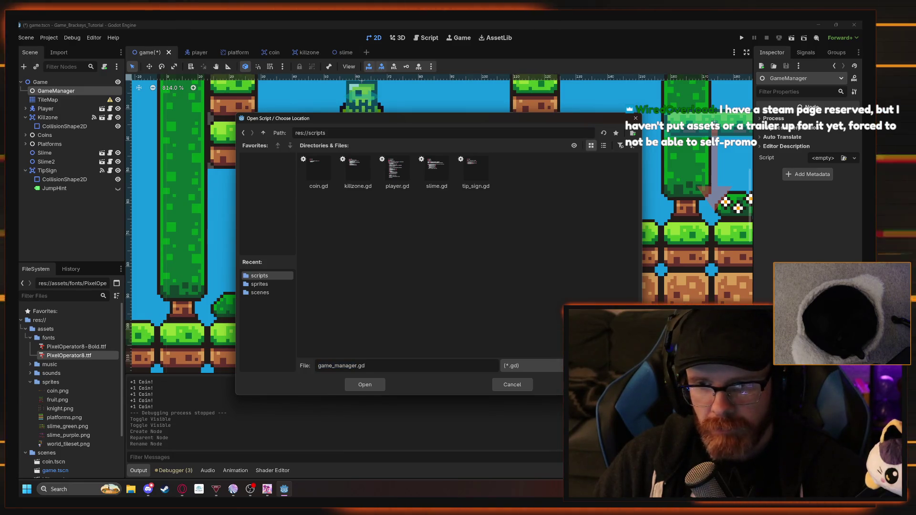
left_click(365, 384)
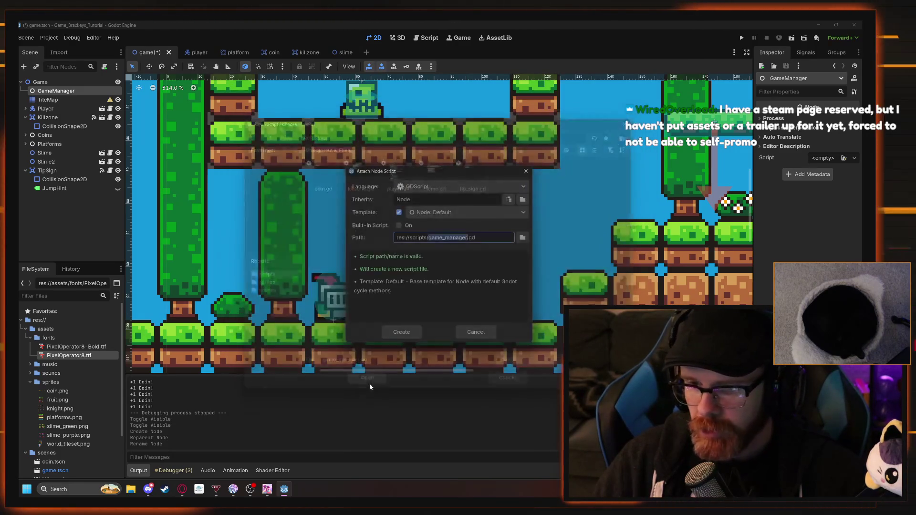
left_click(401, 332)
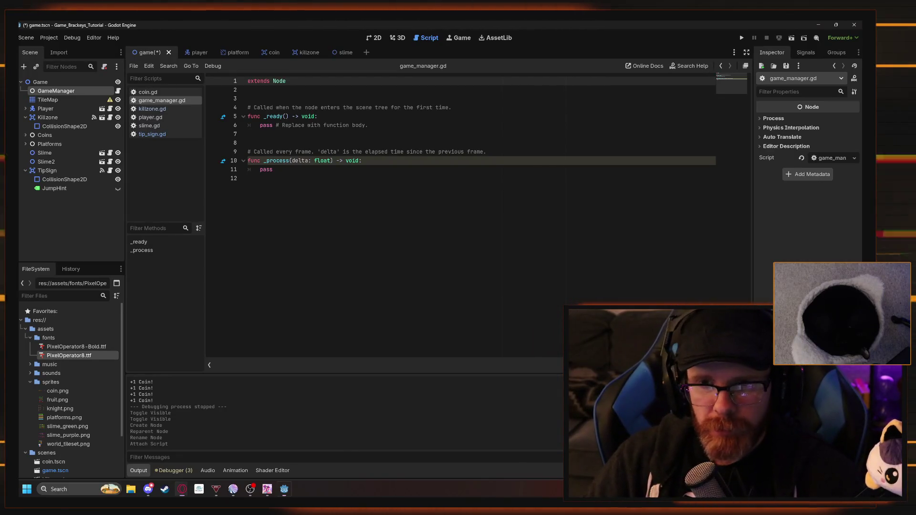
Bring the Opera window with the Godot tutorial video back to the front
mouse_move(181, 490)
left_click(206, 471)
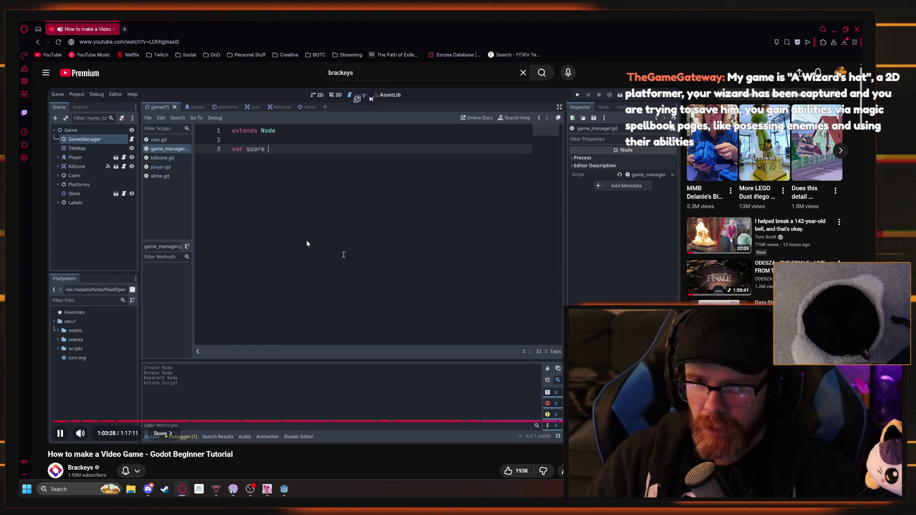
Pause the tutorial and delete the template functions on lines 4–12 of game_manager.gd
left_click(293, 235)
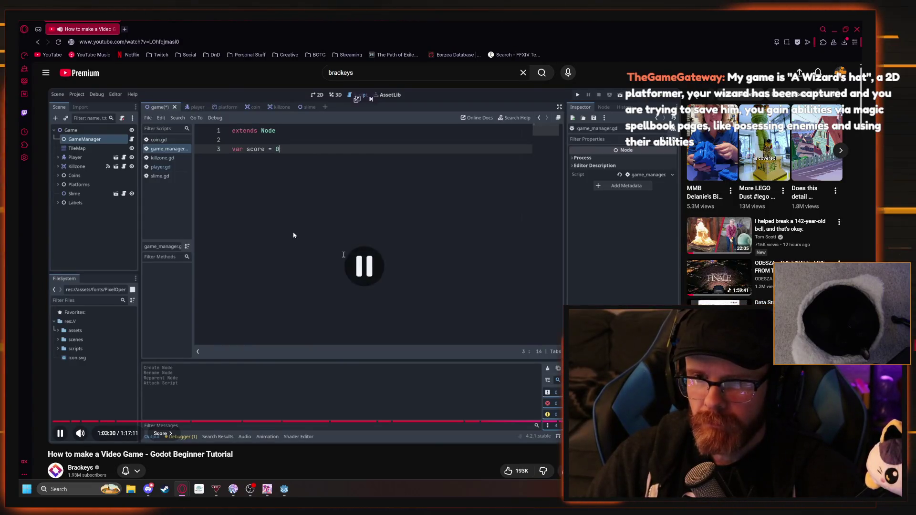
key("alt+Tab")
left_click_drag(258, 178, 248, 108)
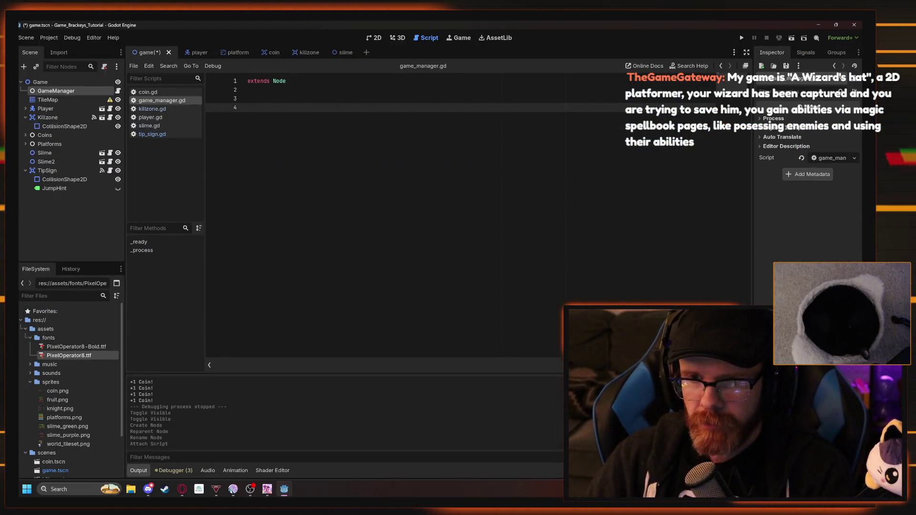
key("BackSpace")
key("BackSpace")
key("BackSpace")
Start a 'var s' declaration on line 3, then resume the tutorial video
type("var")
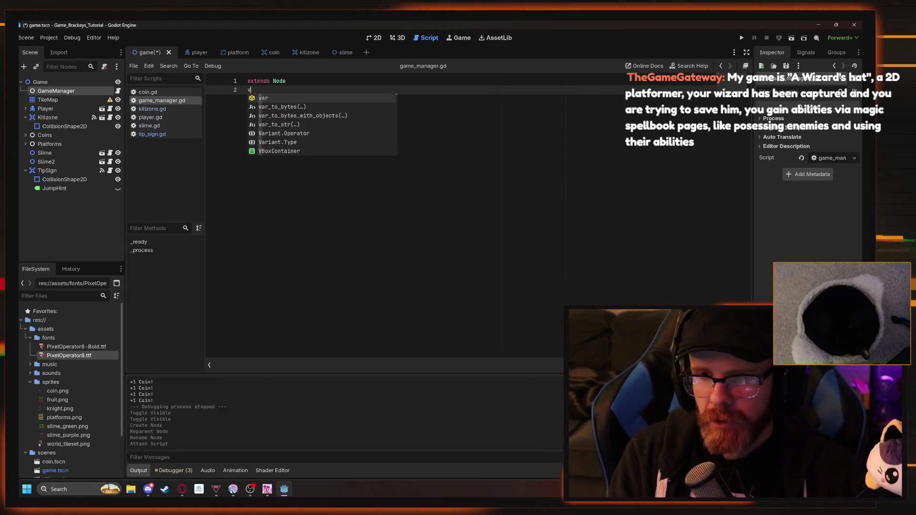
key("Home")
key("Return")
key("BackSpace")
key("BackSpace")
type("s")
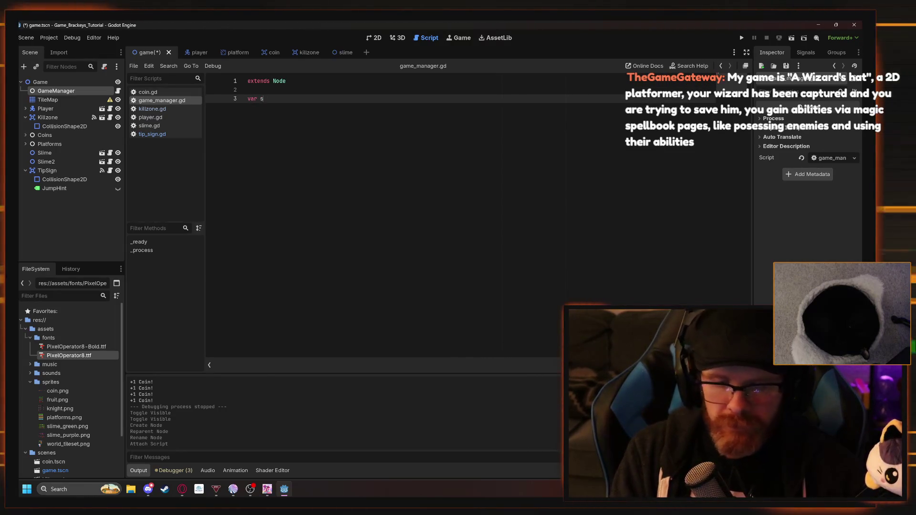
key("alt+Tab")
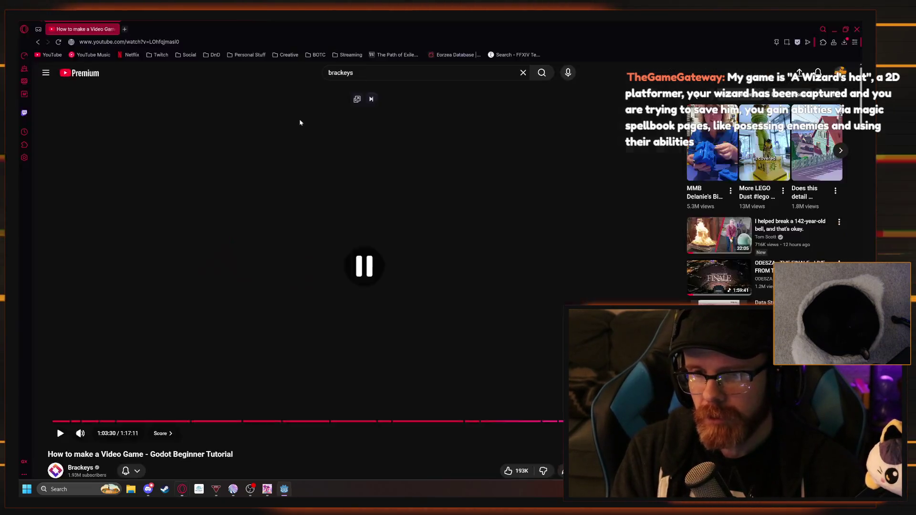
left_click(481, 400)
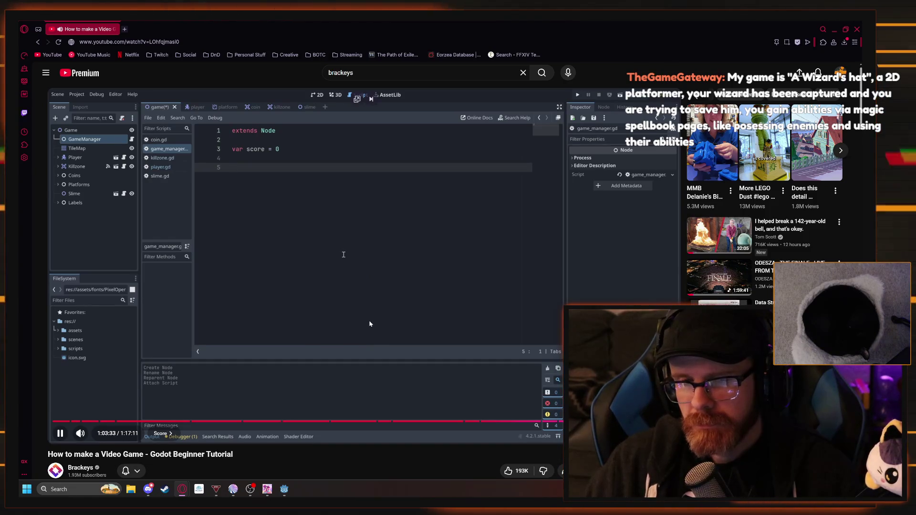
Pause the tutorial at 1:03:34 and load YouTube in a new browser tab
left_click(341, 311)
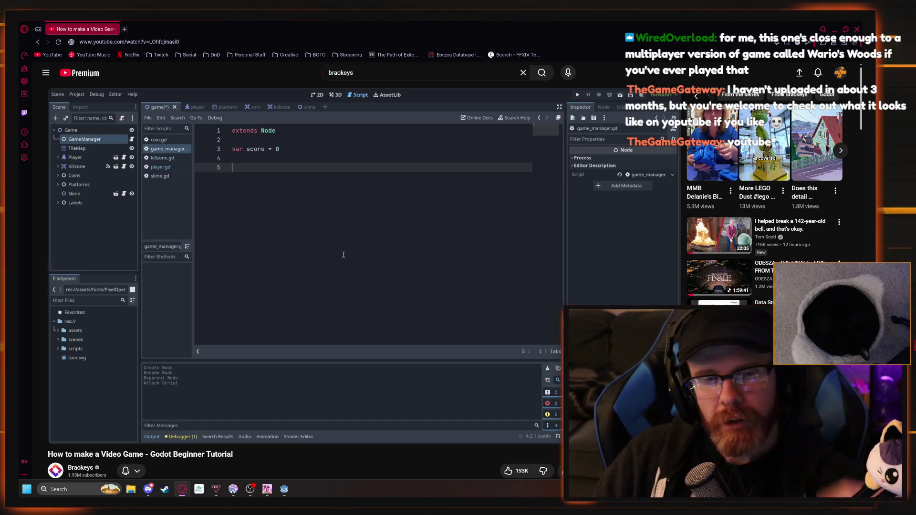
left_click(124, 29)
left_click(348, 249)
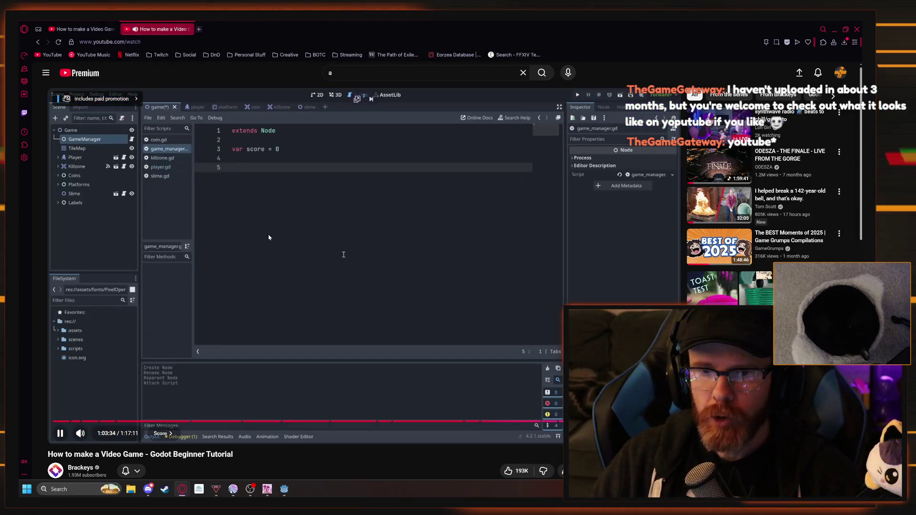
Search YouTube for 'a wizards hat' and browse the results
left_click(269, 237)
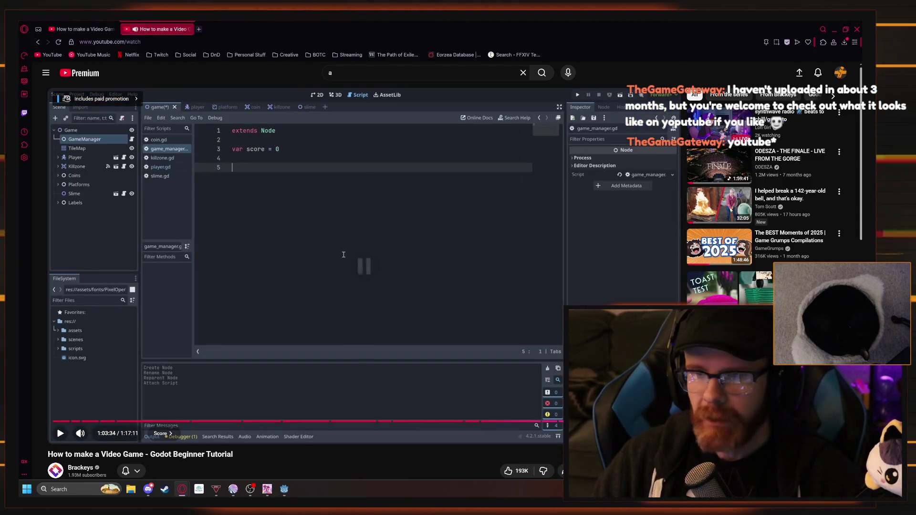
key("slash")
type(" wiz")
type("ards ")
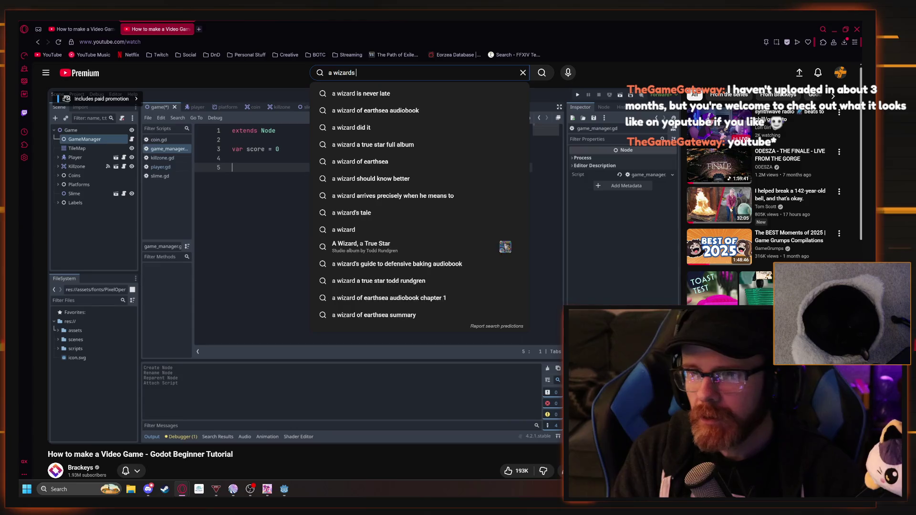
type("hat")
key("Return")
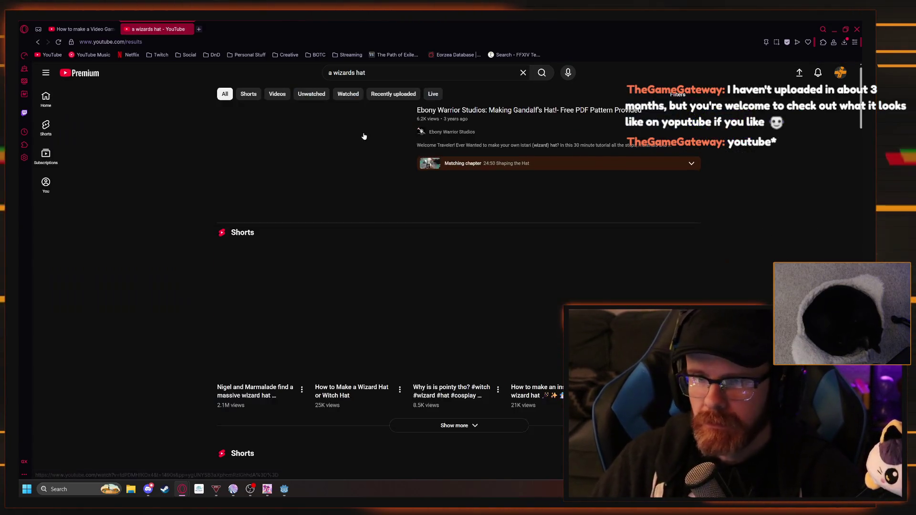
mouse_move(394, 196)
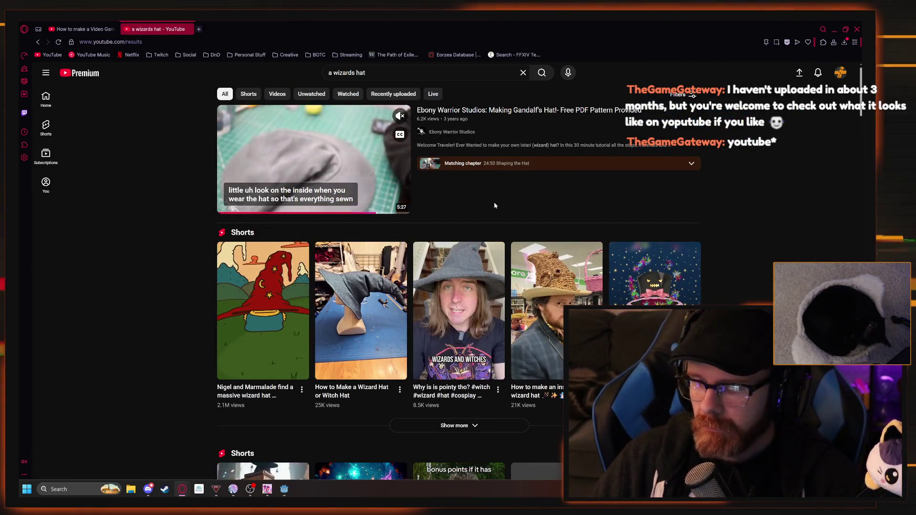
scroll(491, 204, "down", 8)
scroll(736, 215, "down", 7)
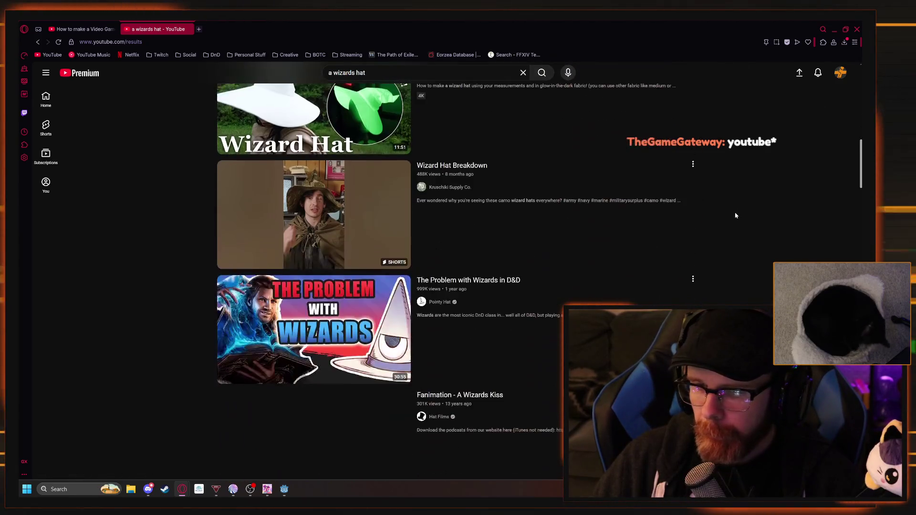
scroll(736, 216, "down", 6)
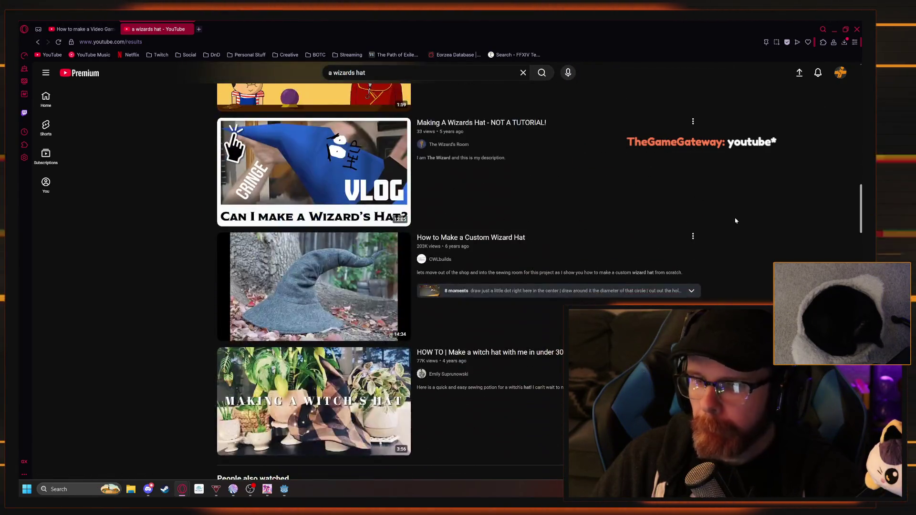
scroll(736, 220, "down", 3)
scroll(736, 220, "up", 15)
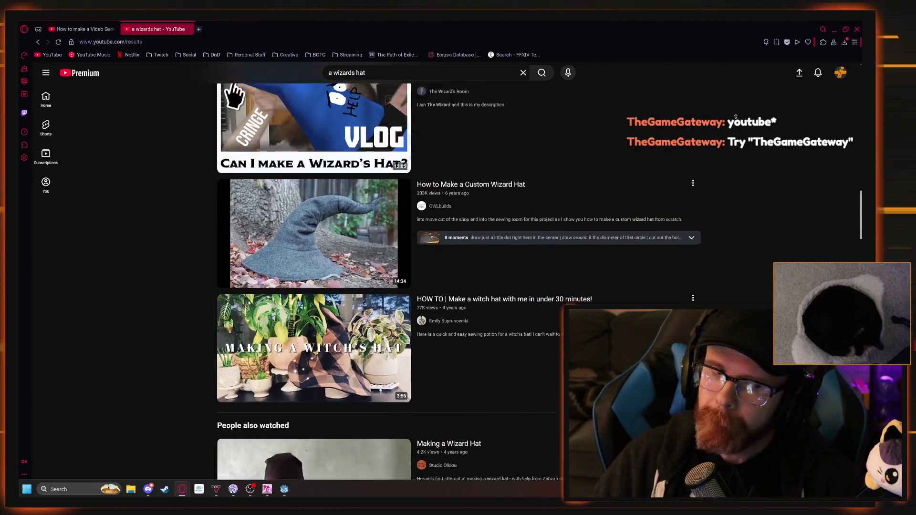
scroll(739, 67, "up", 2)
Search for 'TheGameGateway' and open that channel's page
key("ctrl+a")
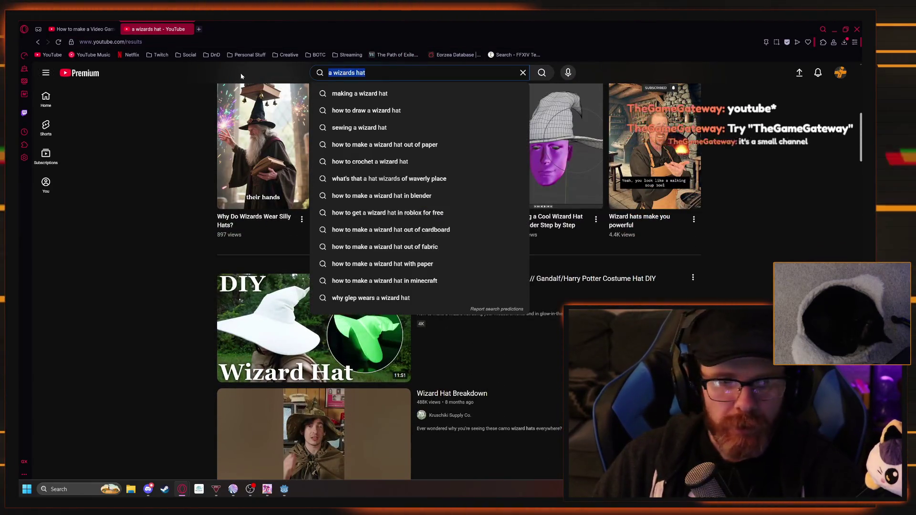
type("TheGameGatew")
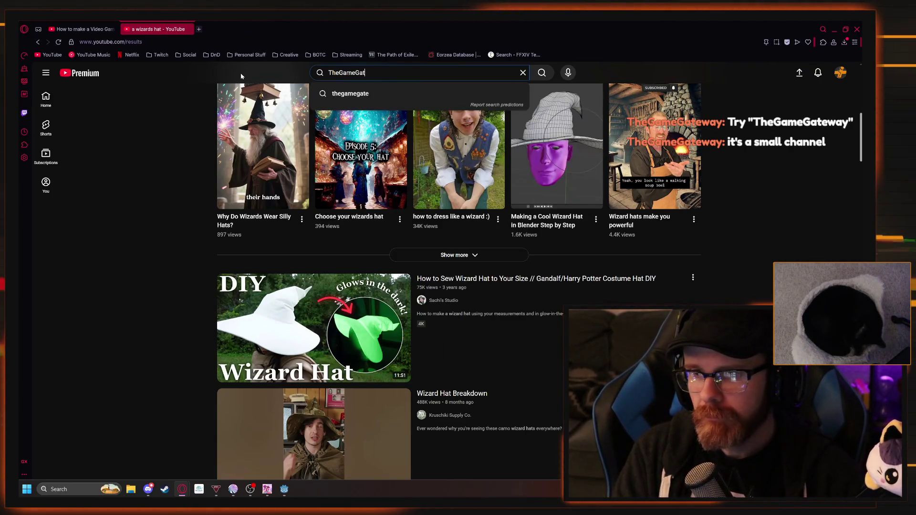
type("ay")
key("Return")
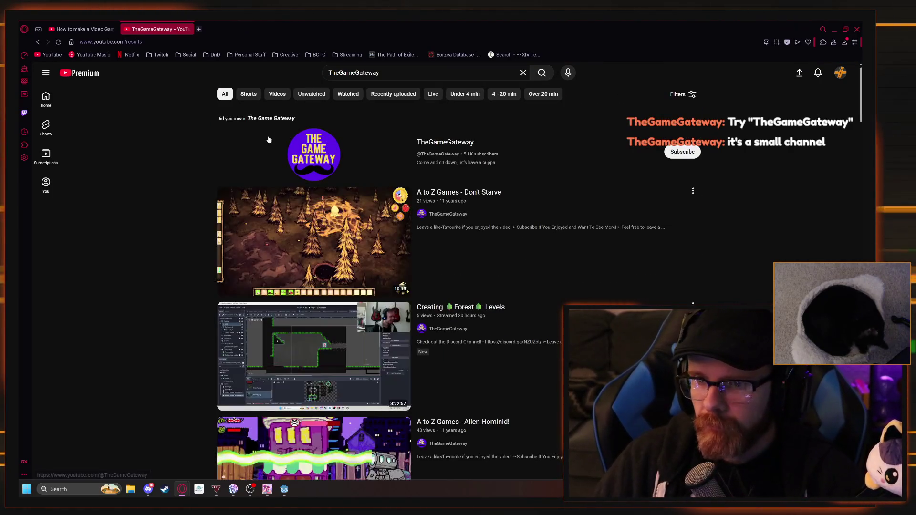
left_click(444, 142)
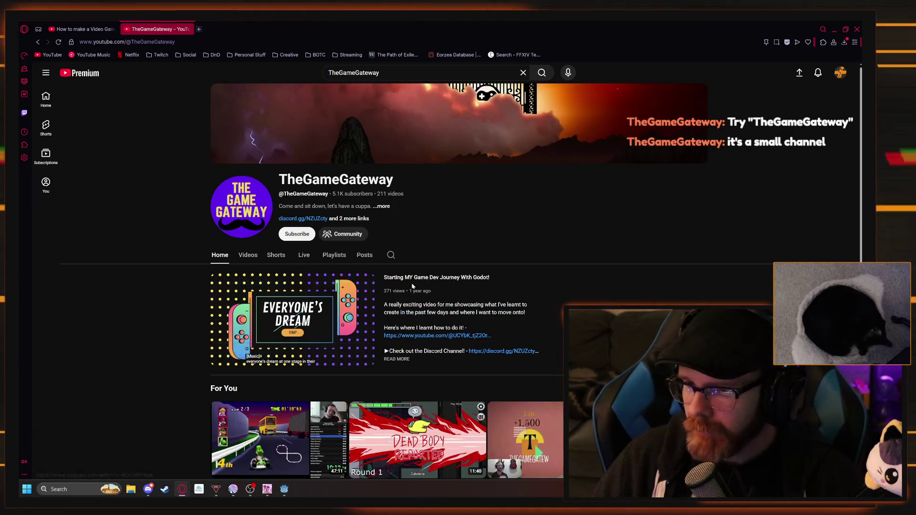
In the channel's Videos list, open 'A Giant Mole Boss in MY Game!'
scroll(414, 285, "down", 2)
left_click(250, 139)
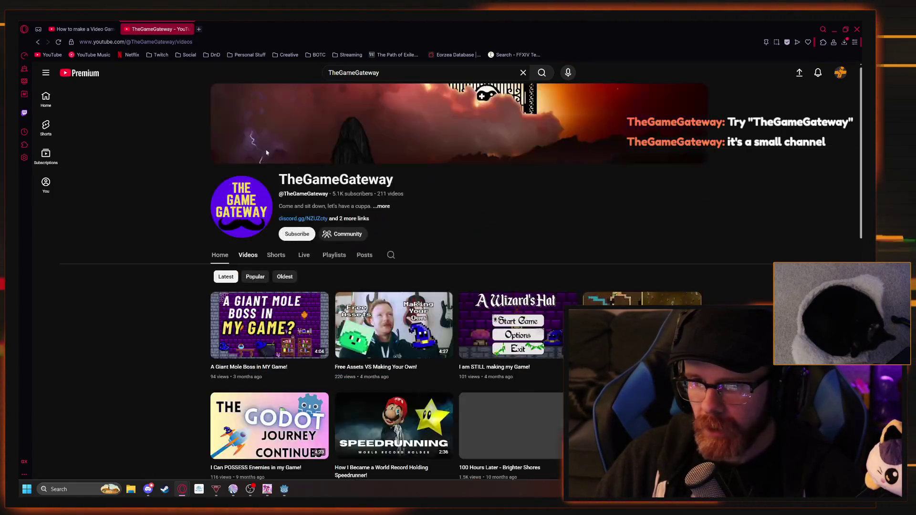
scroll(224, 228, "down", 1)
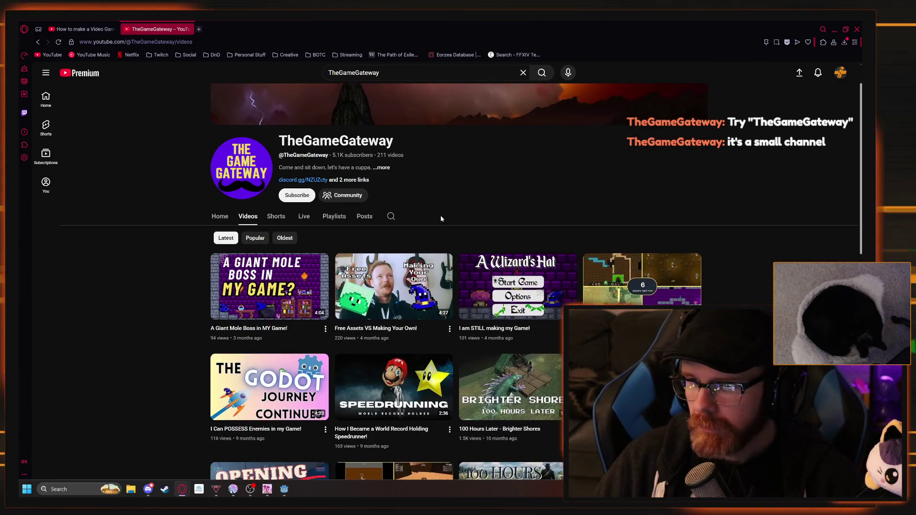
mouse_move(504, 286)
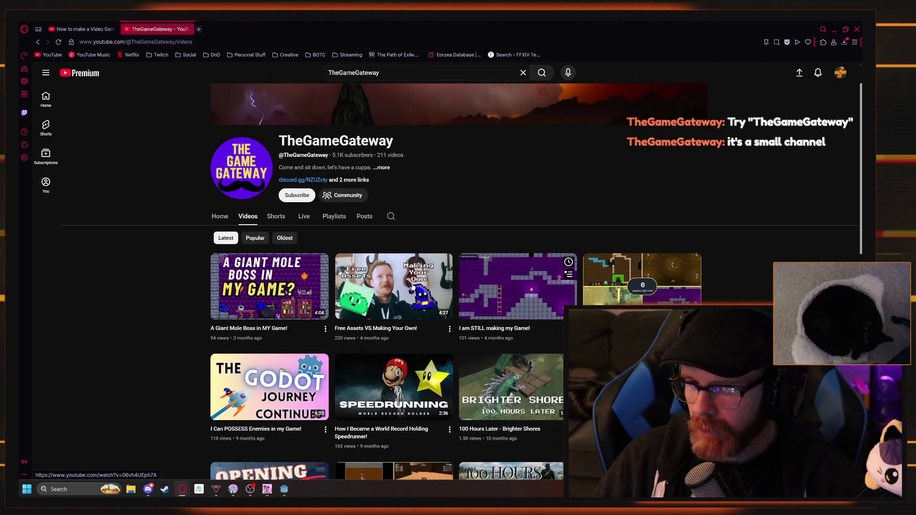
left_click(282, 293)
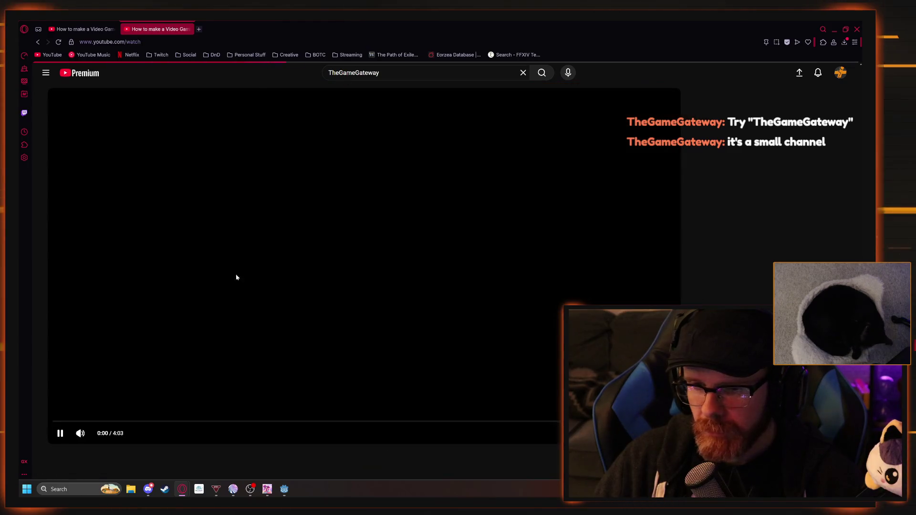
Watch the mole boss video fullscreen and muted, skipping ahead to 0:24
key("f")
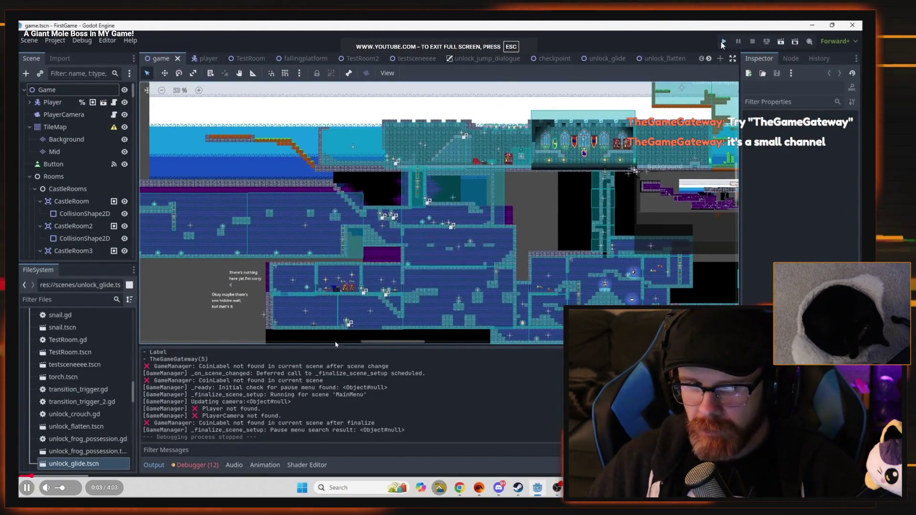
left_click(182, 434)
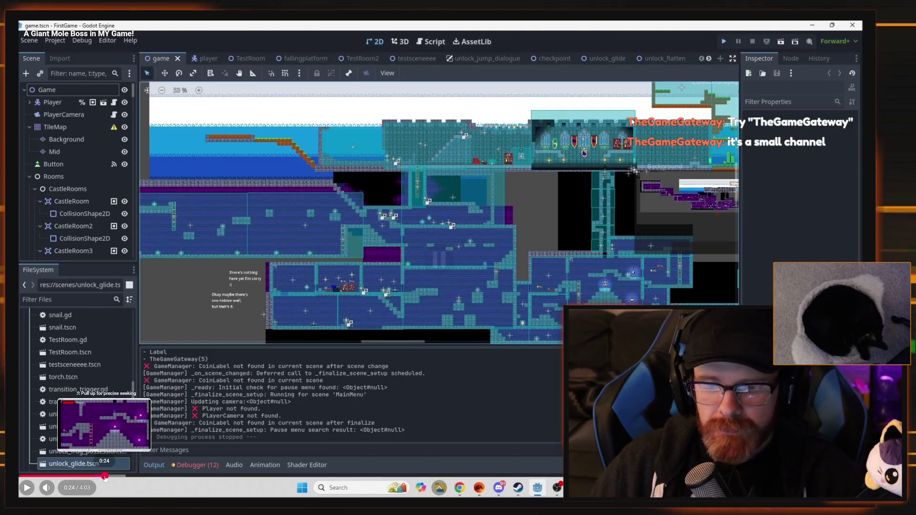
left_click(103, 476)
left_click(47, 488)
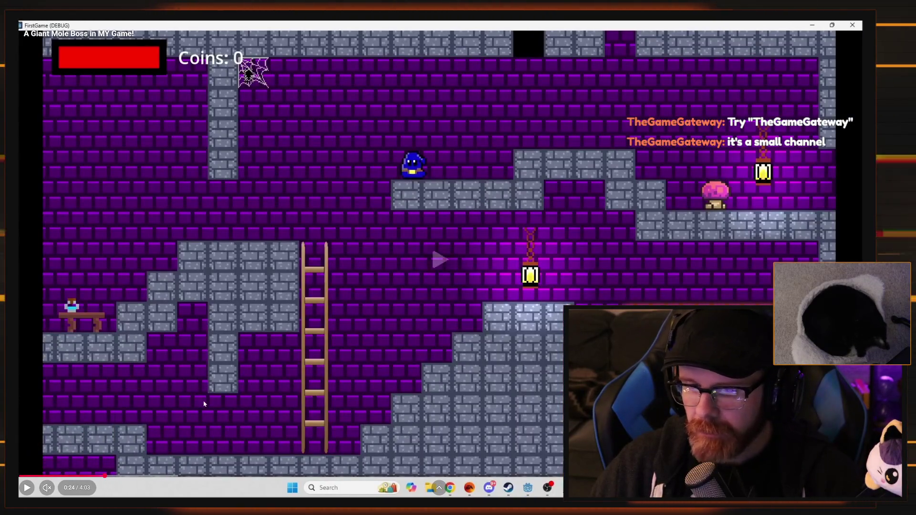
left_click(206, 409)
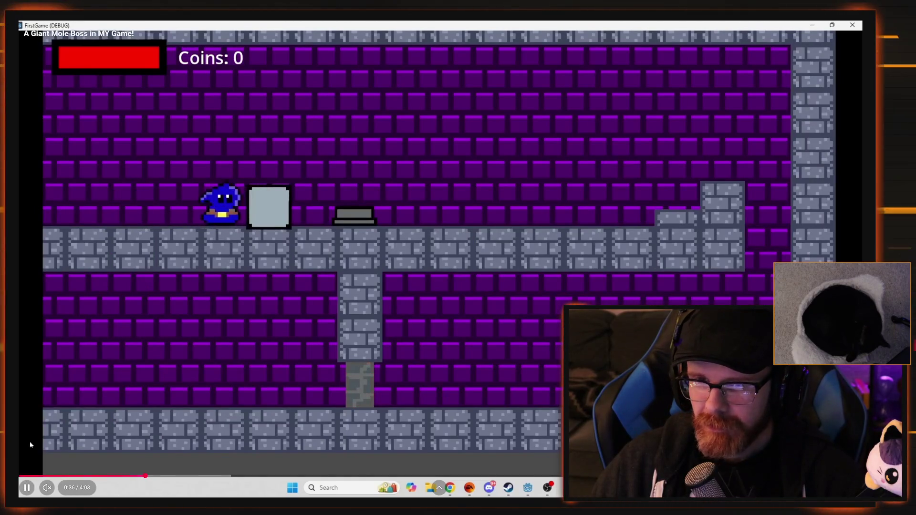
Skip the video ahead to about 1:12, then leave fullscreen
mouse_move(59, 488)
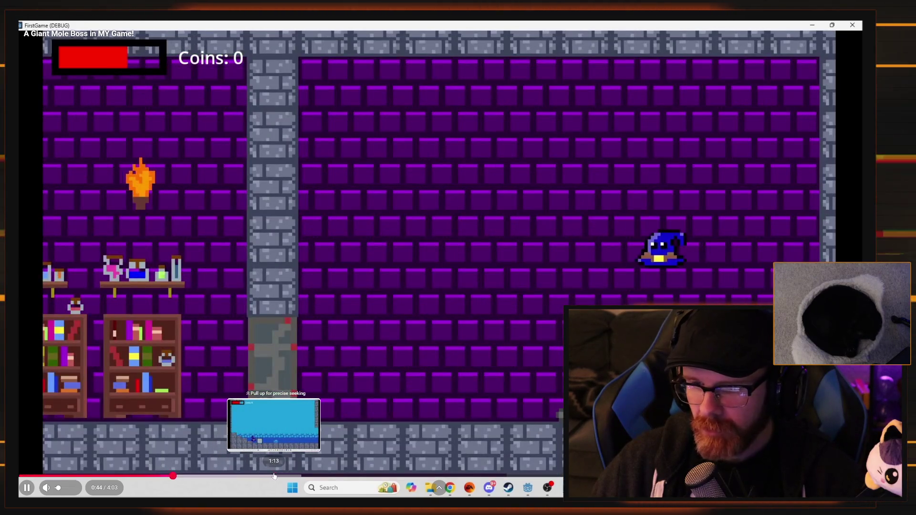
left_click(270, 476)
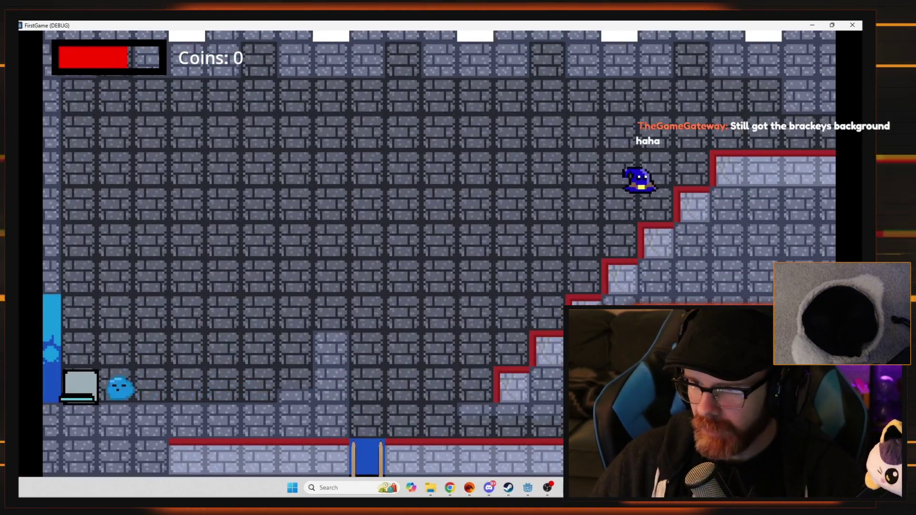
mouse_move(439, 487)
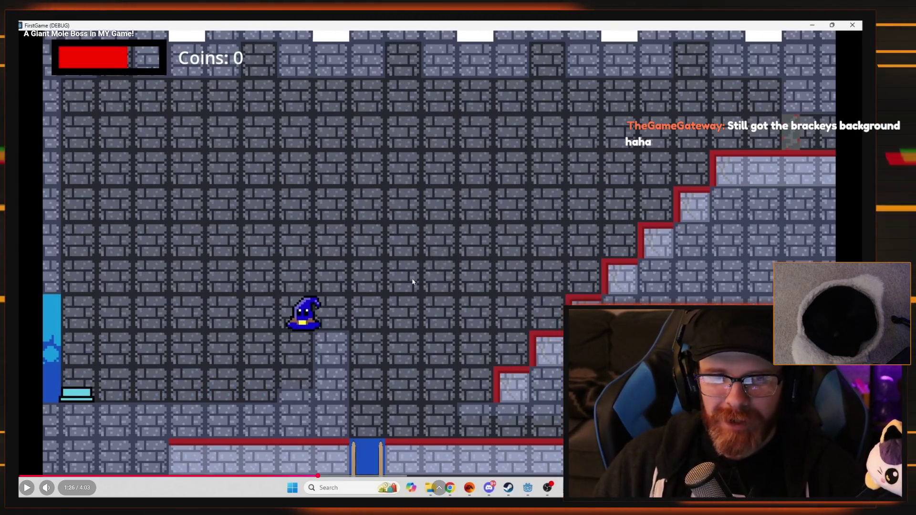
double_click(306, 285)
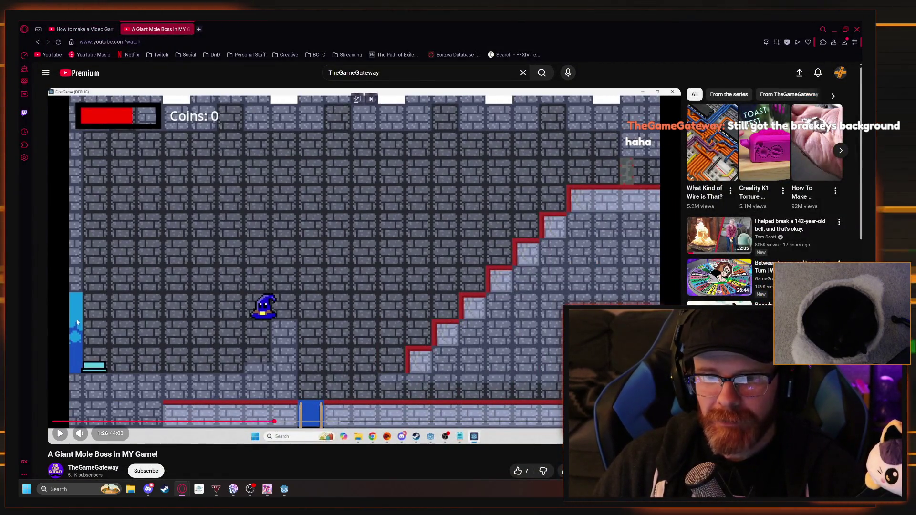
Jump to 1:16, then 2:06, pause at 2:12, and open a new tab
left_click(248, 422)
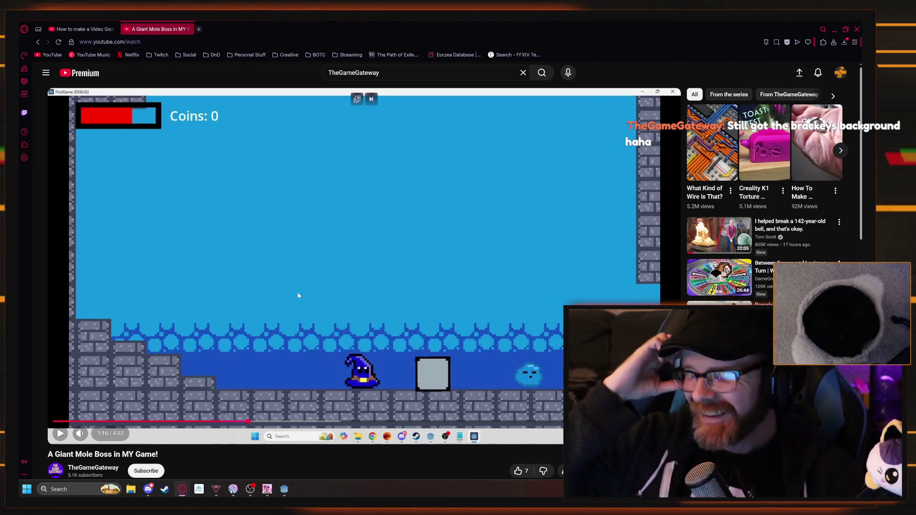
scroll(298, 301, "down", 5)
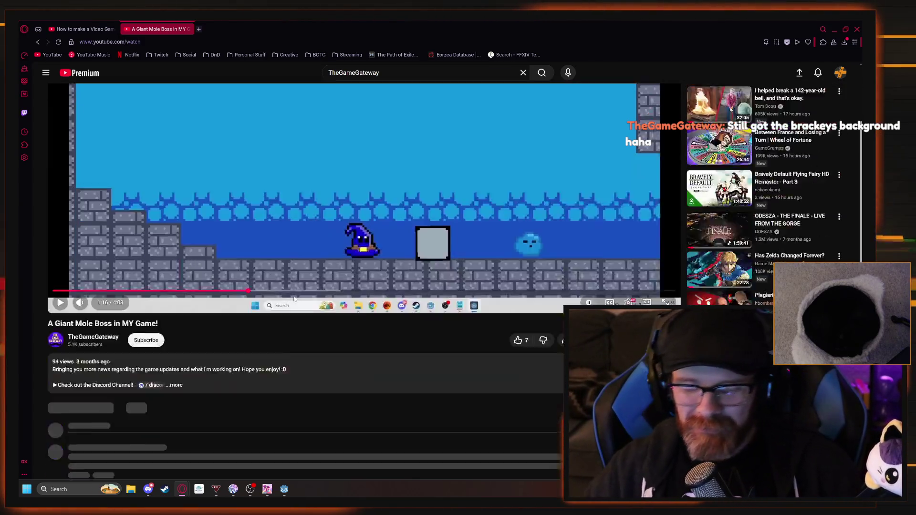
scroll(286, 332, "up", 1)
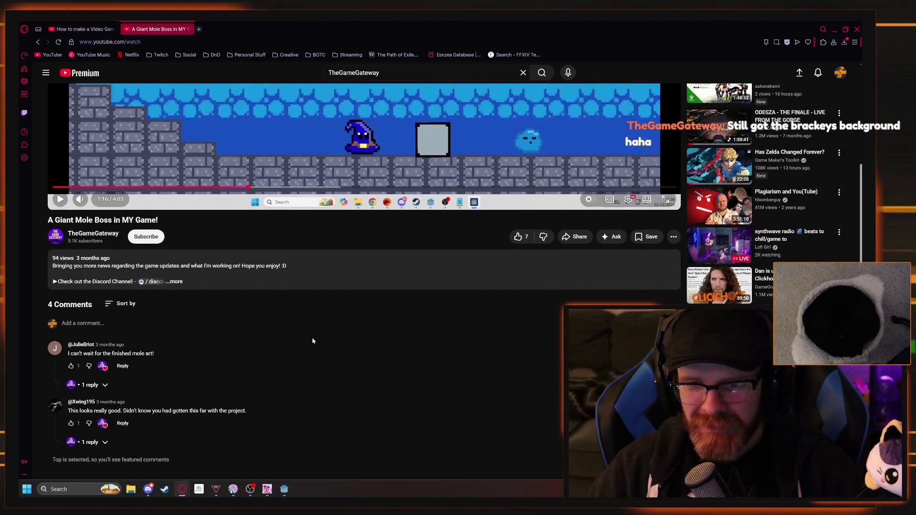
scroll(350, 362, "up", 5)
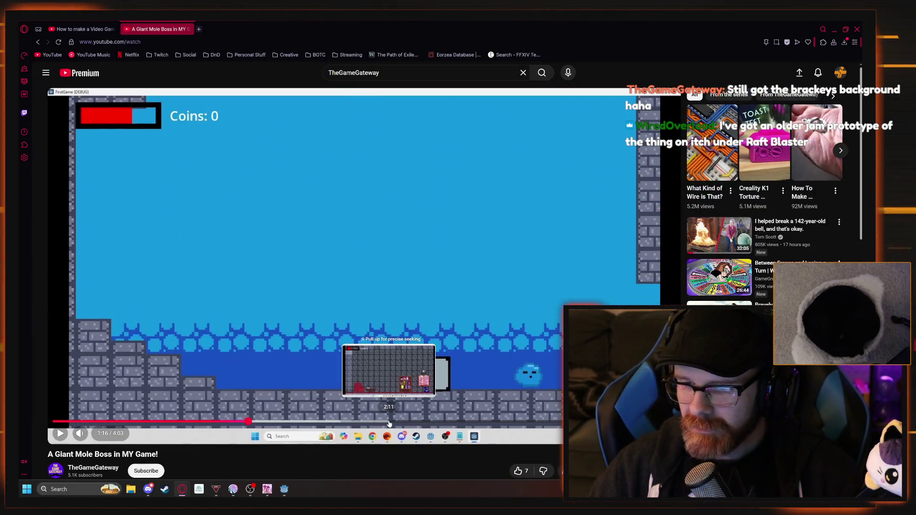
left_click(376, 423)
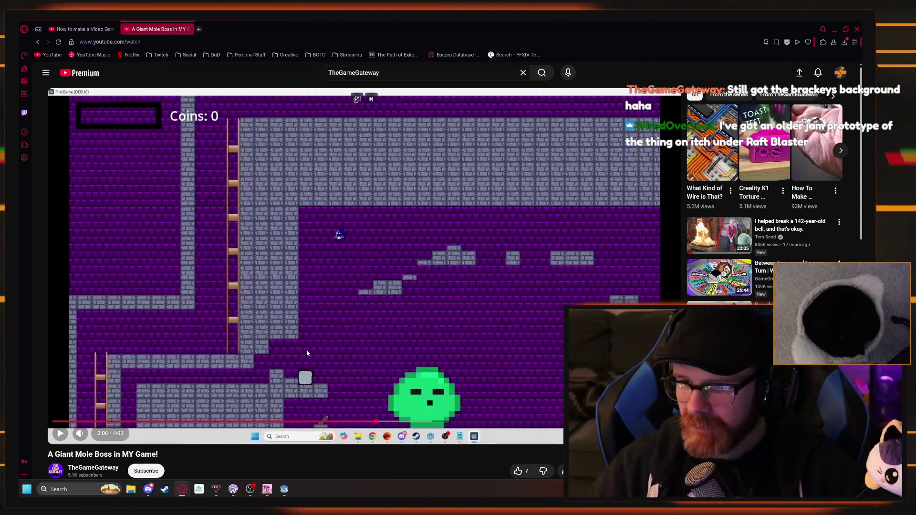
left_click(438, 406)
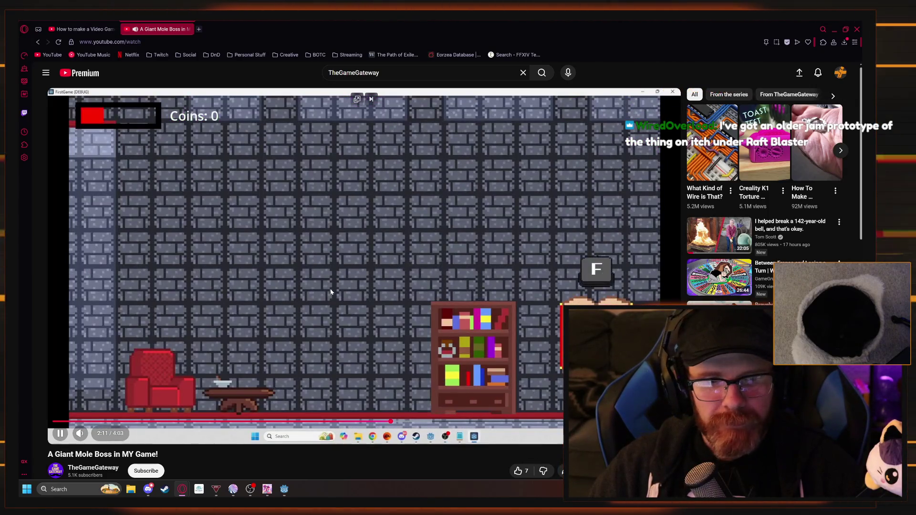
left_click(330, 290)
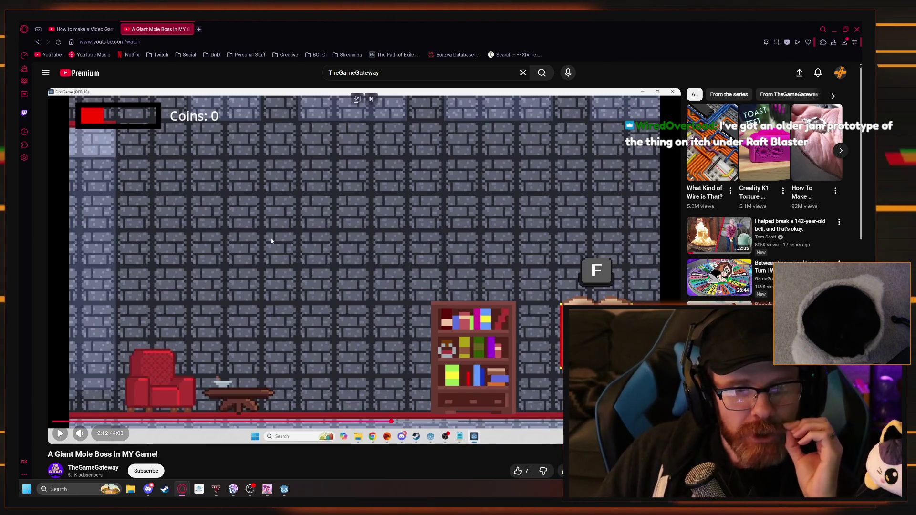
left_click(199, 29)
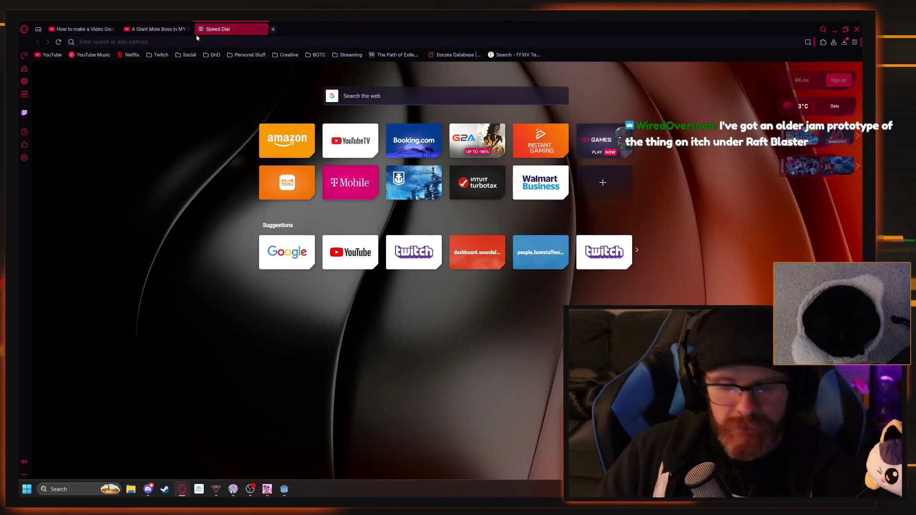
Go to itch.io in the new tab
type("u")
key("BackSpace")
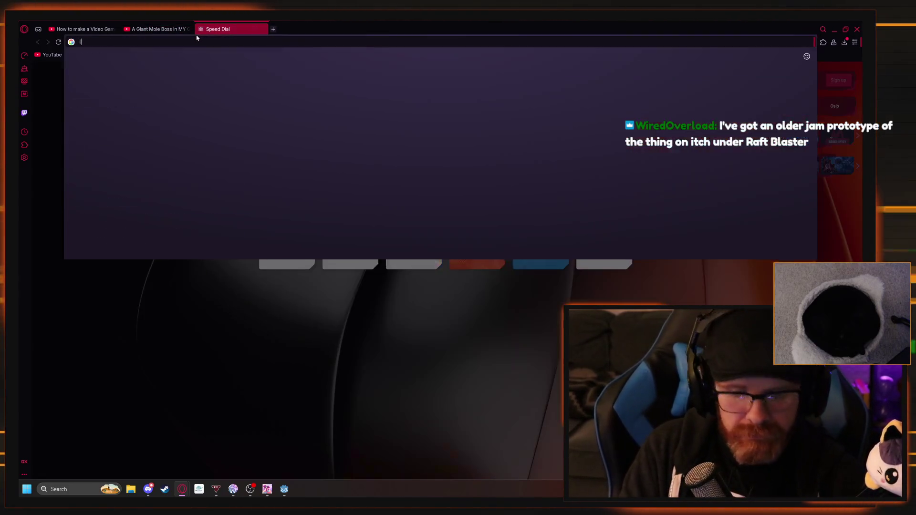
type("itch.io")
key("Return")
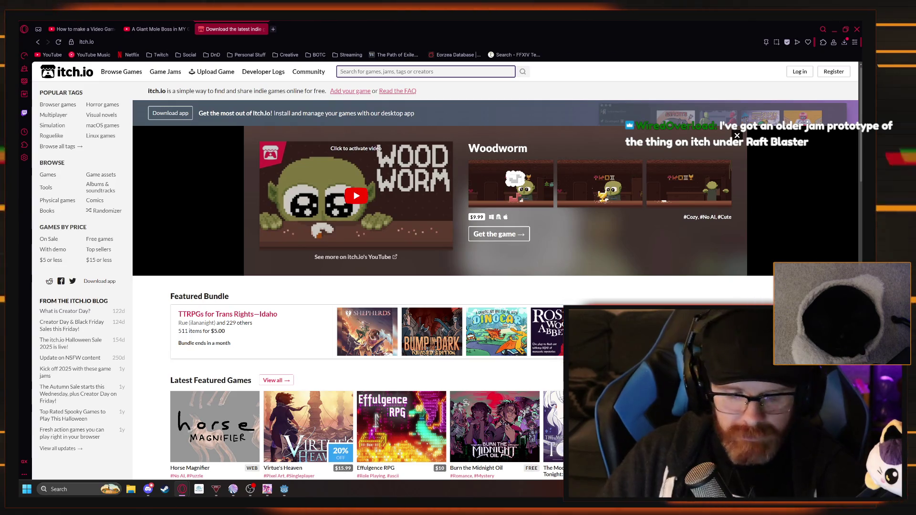
Search itch.io for 'Raft Blaster' and open the Raft Blaster! game page
type("Raft Blaster")
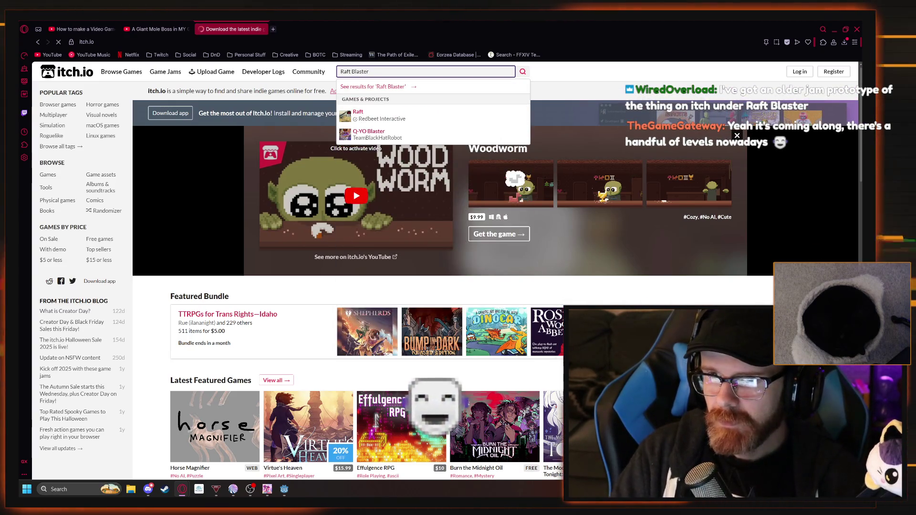
key("Return")
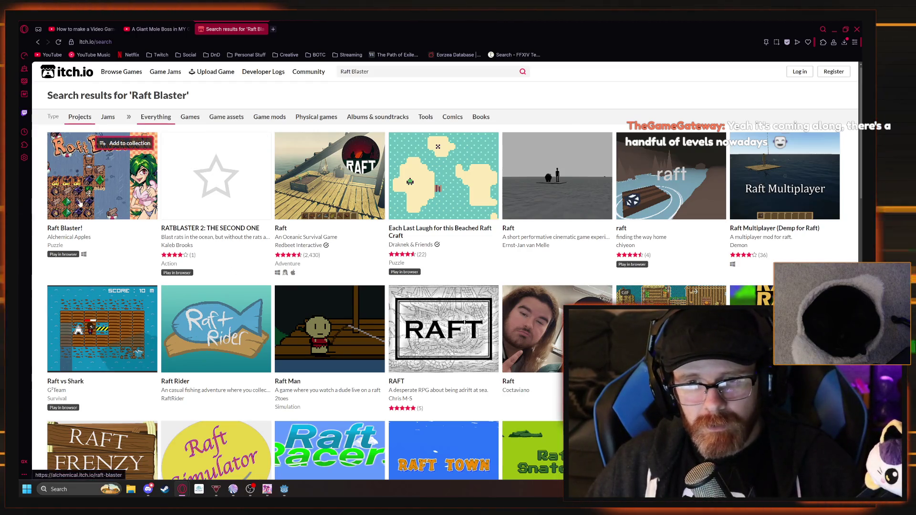
mouse_move(85, 205)
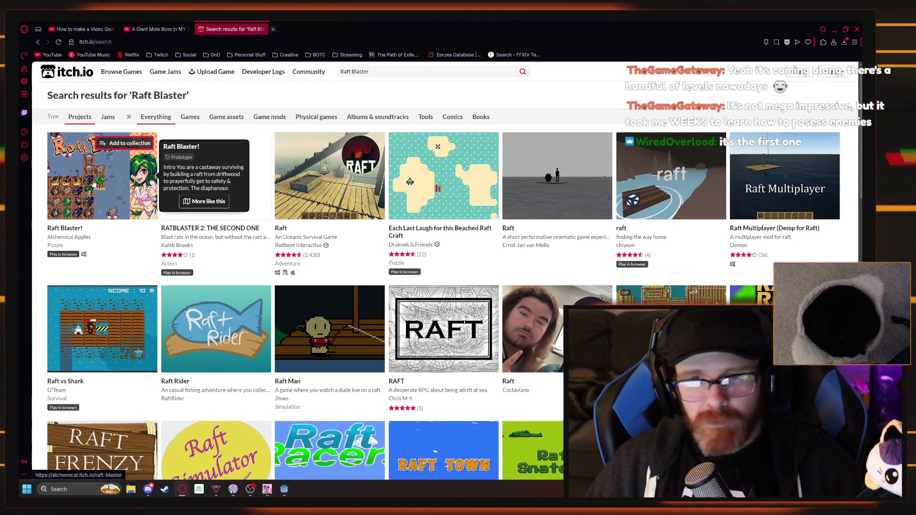
left_click(94, 183)
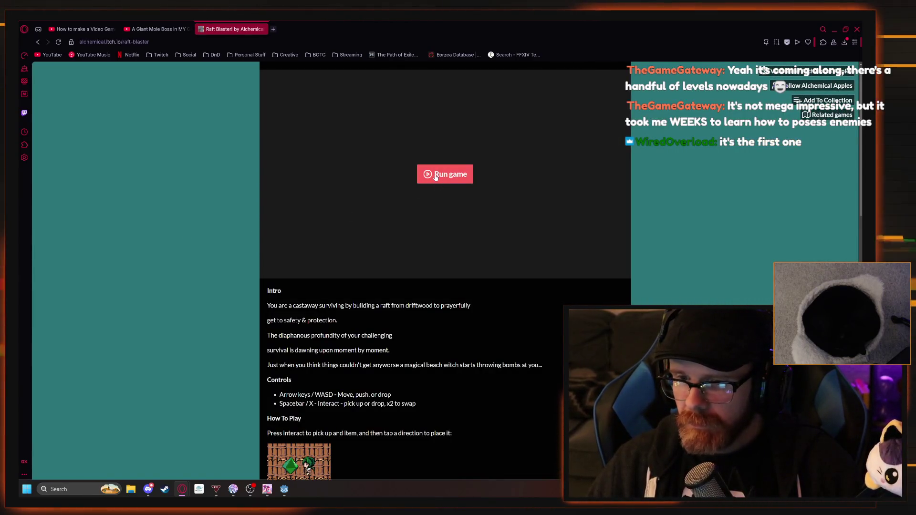
Back on the Raft Blaster! page, raise the game's music and master volume slightly
left_click(263, 490)
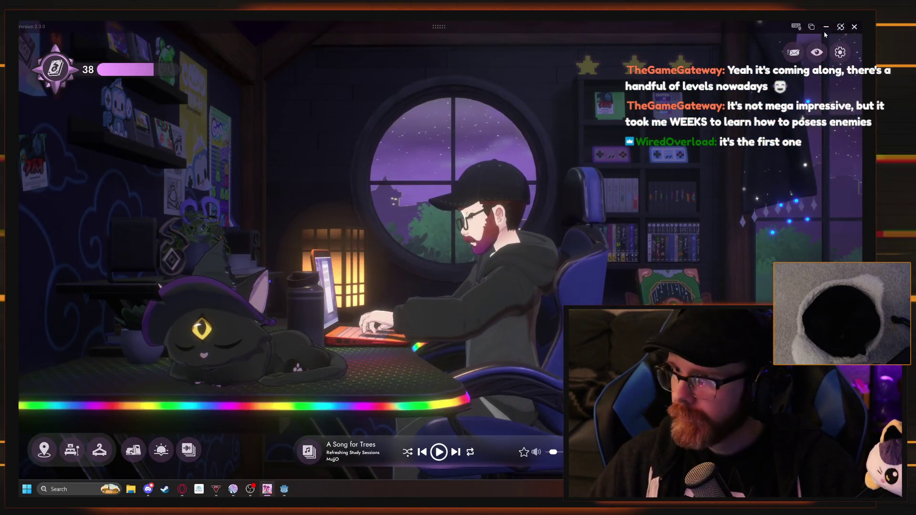
left_click(826, 27)
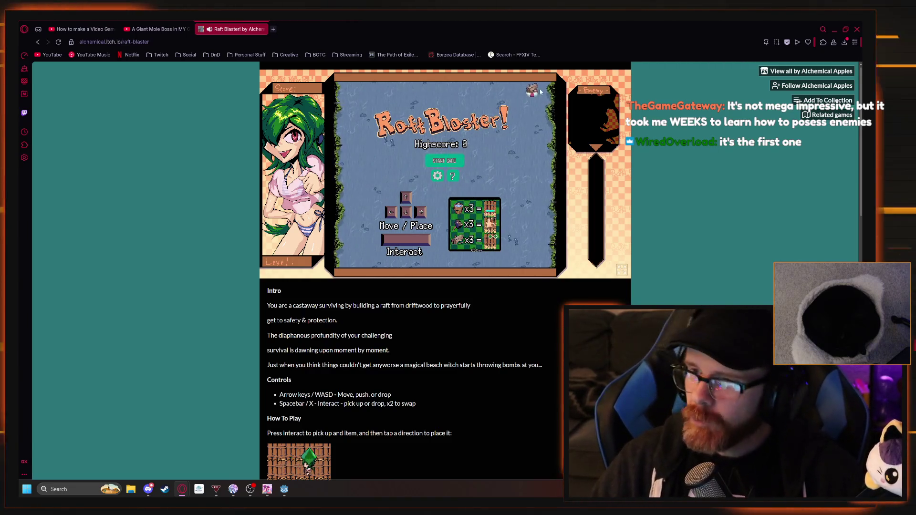
left_click(438, 176)
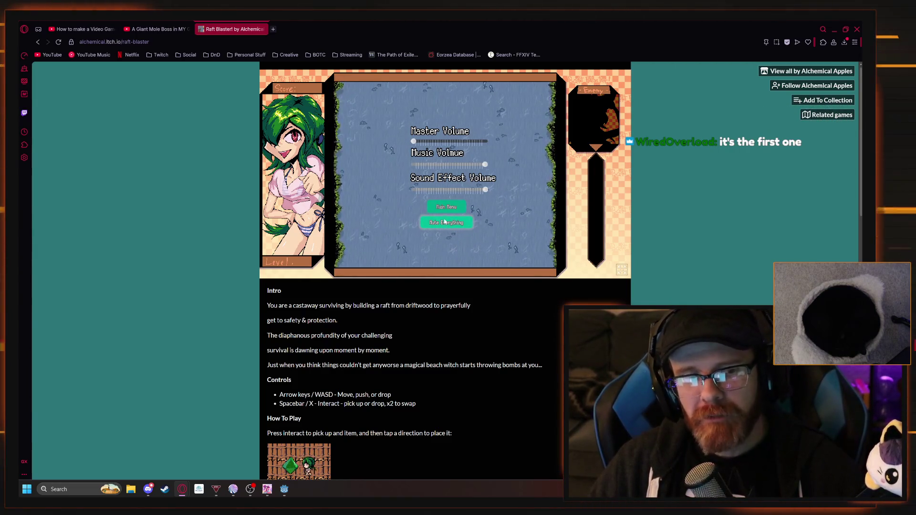
left_click(459, 224)
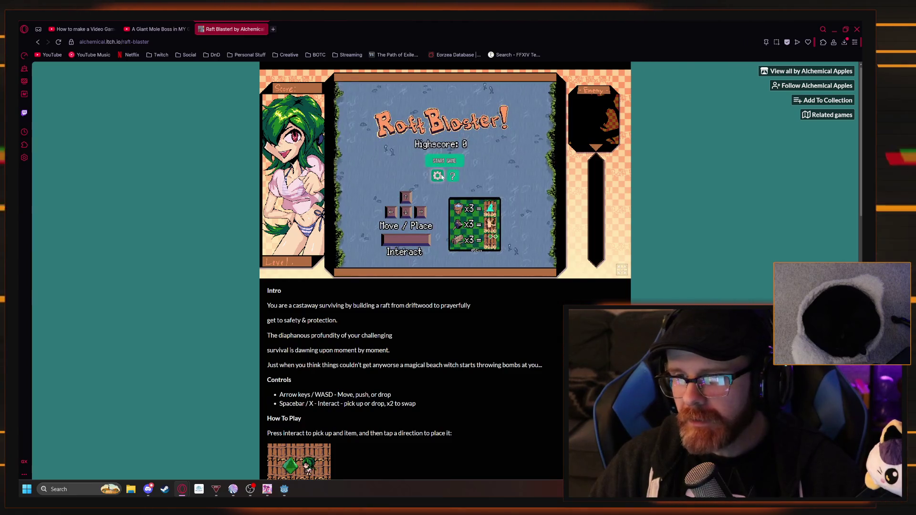
left_click(428, 139)
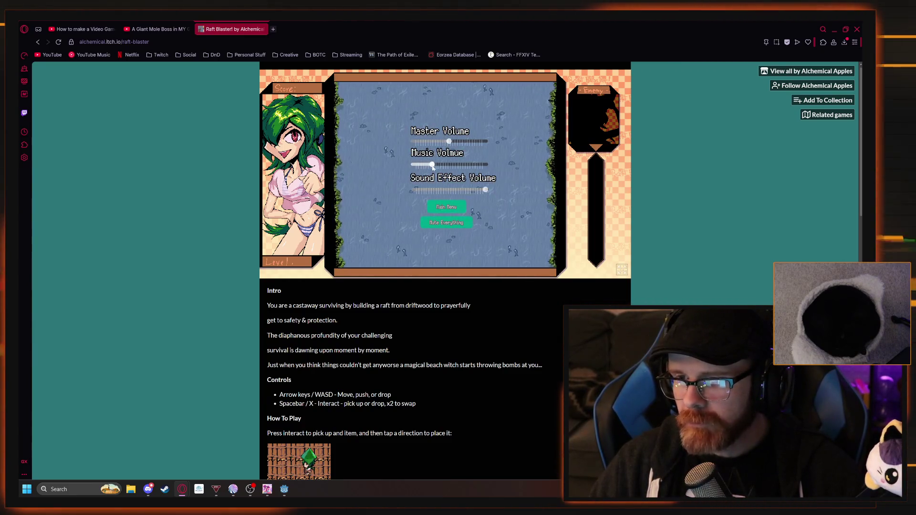
left_click(441, 165)
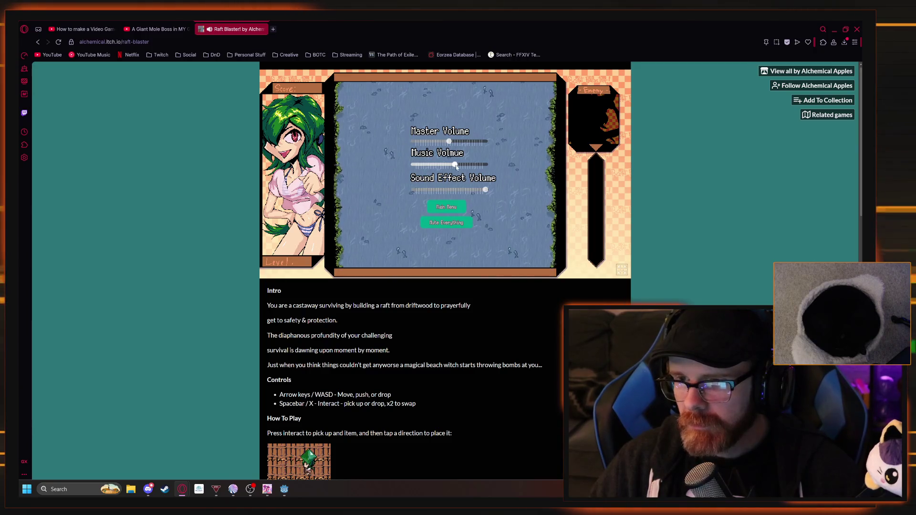
mouse_move(455, 143)
left_mouse_down()
mouse_move(486, 165)
mouse_move(449, 150)
left_mouse_up()
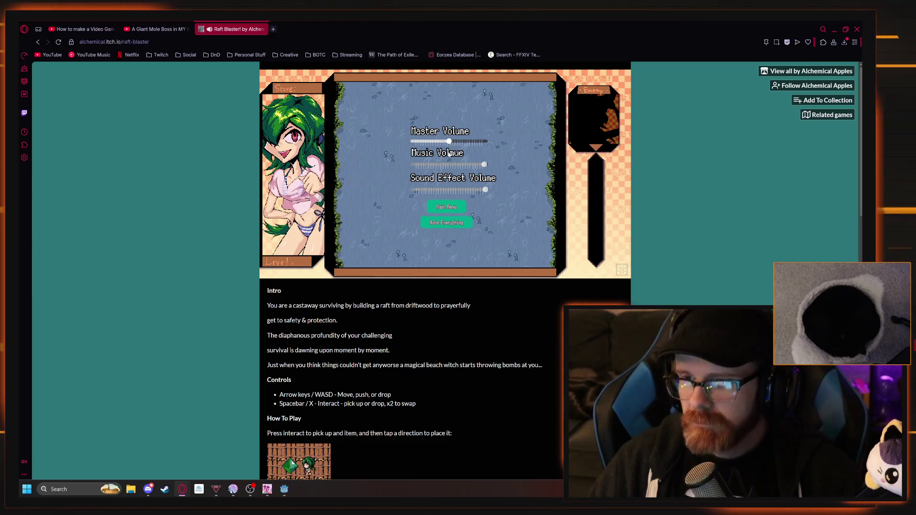
From the main menu, start a new game and pick a difficulty
left_click(451, 208)
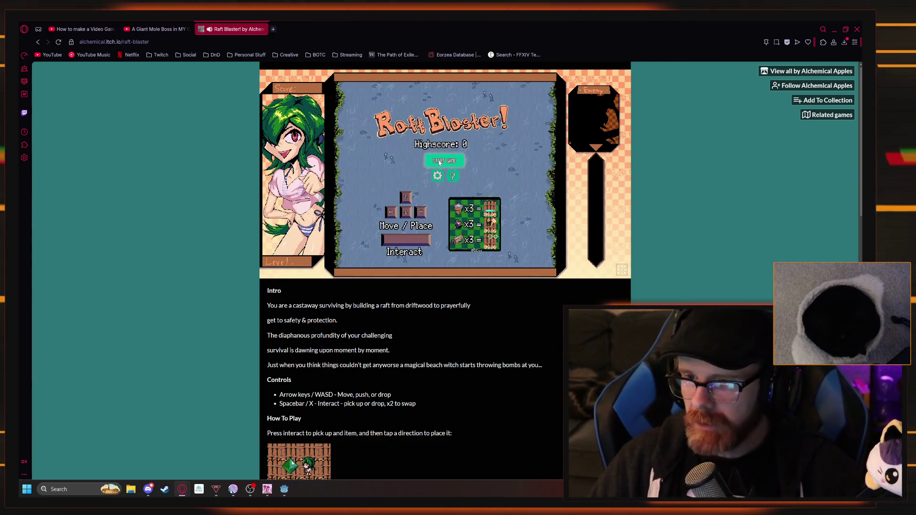
left_click(440, 161)
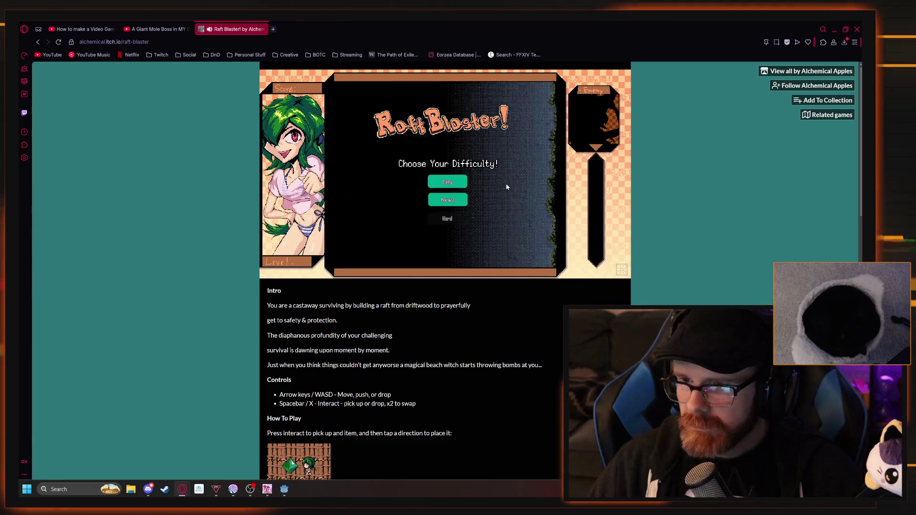
left_click(451, 182)
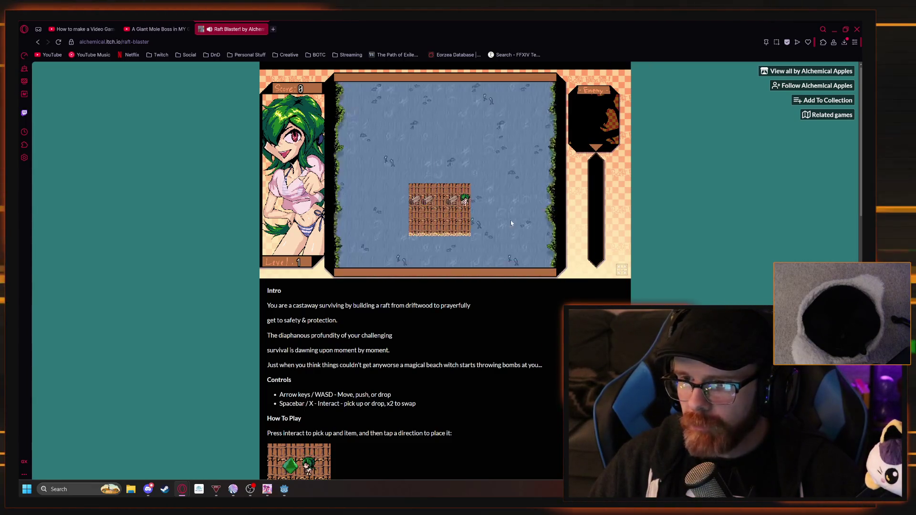
Move the character around the raft and set driftwood pieces on its top row
key("Down")
key("Down")
key("Left")
key("Left")
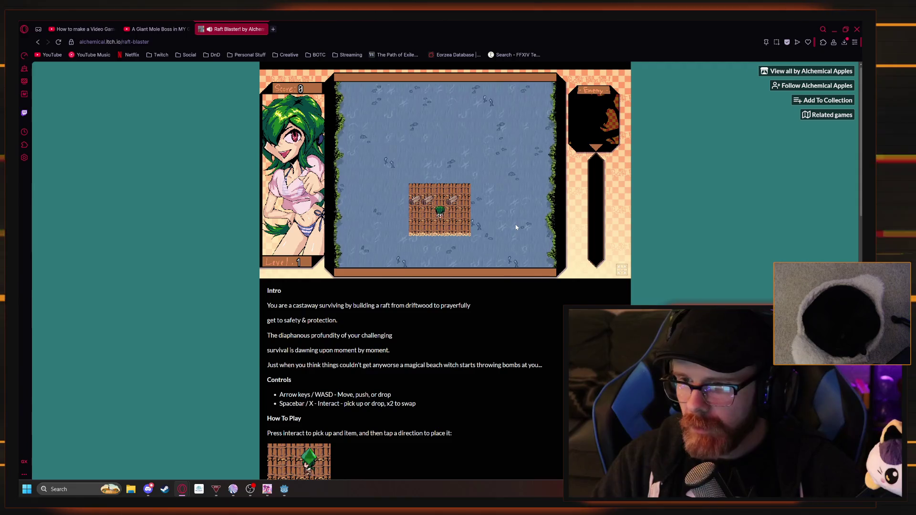
key("Left")
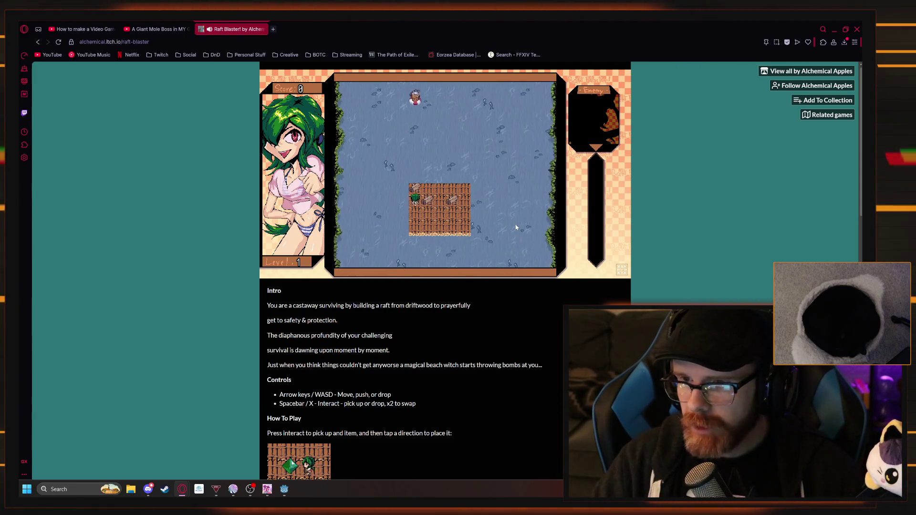
key("Up")
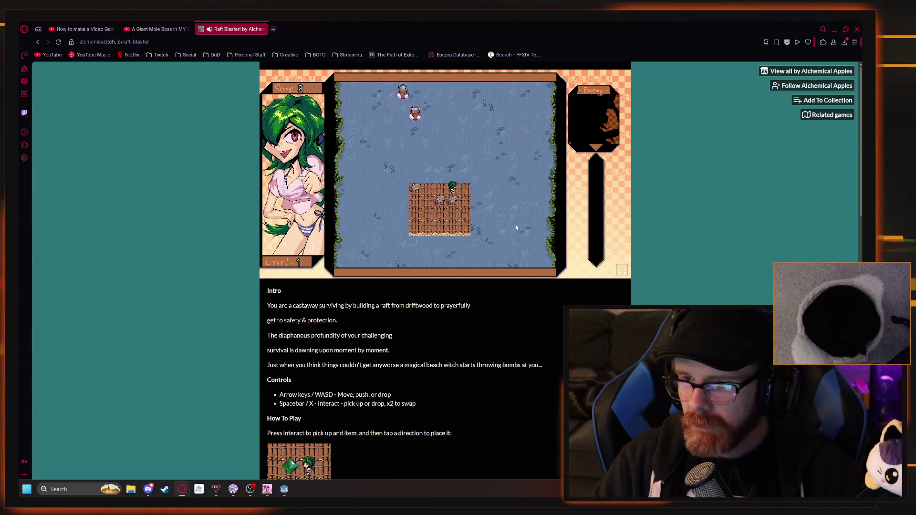
key("Up")
key("Up")
key("Left")
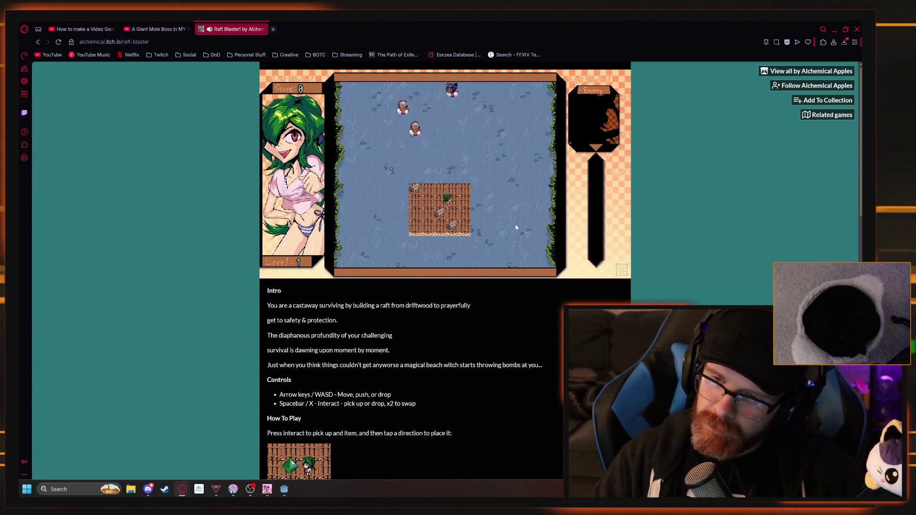
key("Left")
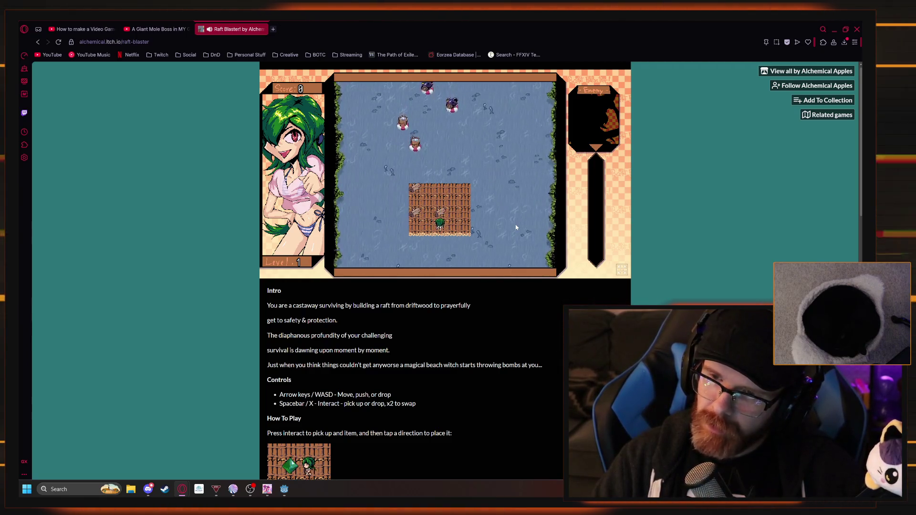
key("Left")
key("Up")
key("Up")
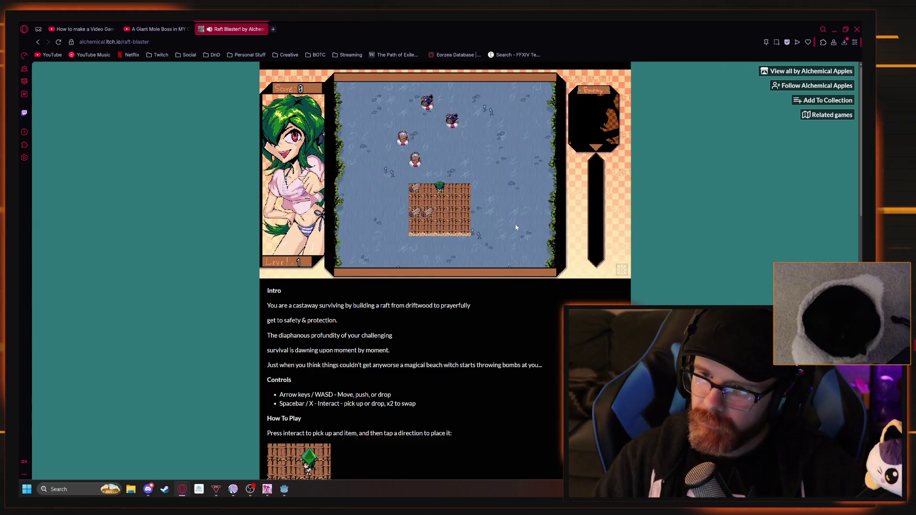
key("Left")
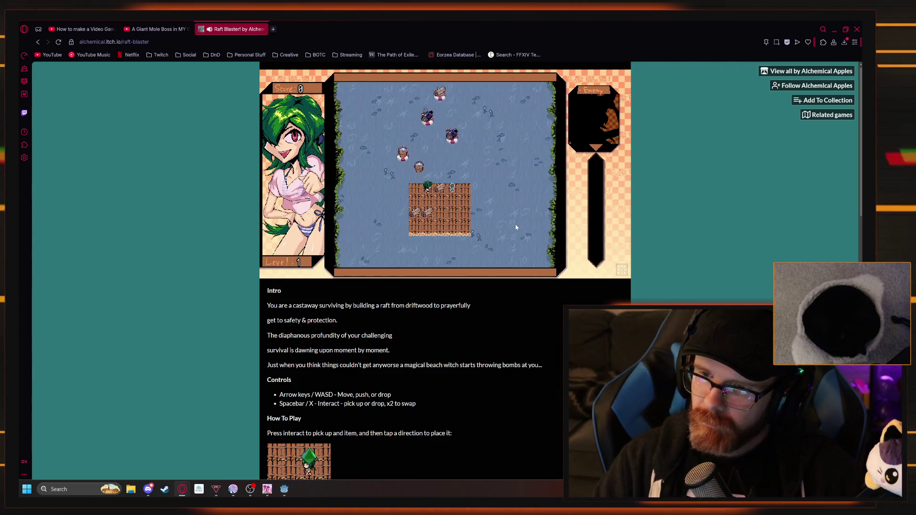
key("space")
key("Right")
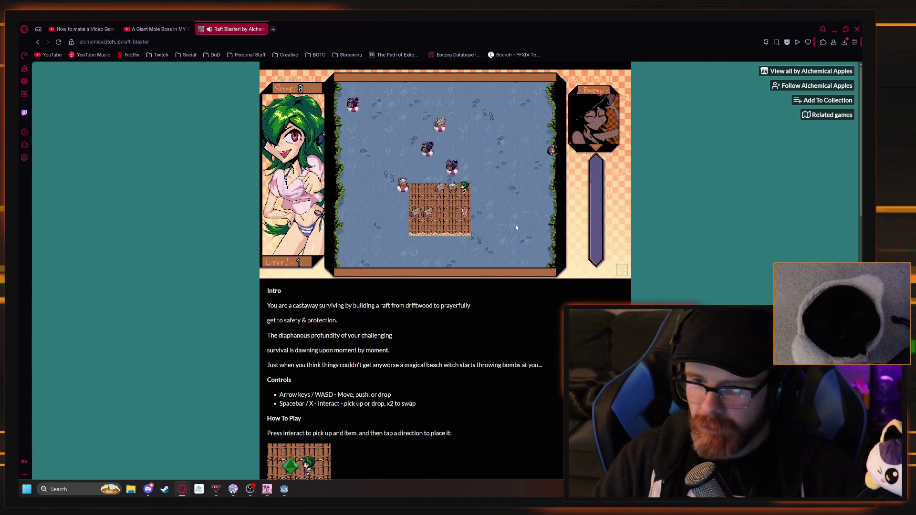
scroll(351, 281, "down", 5)
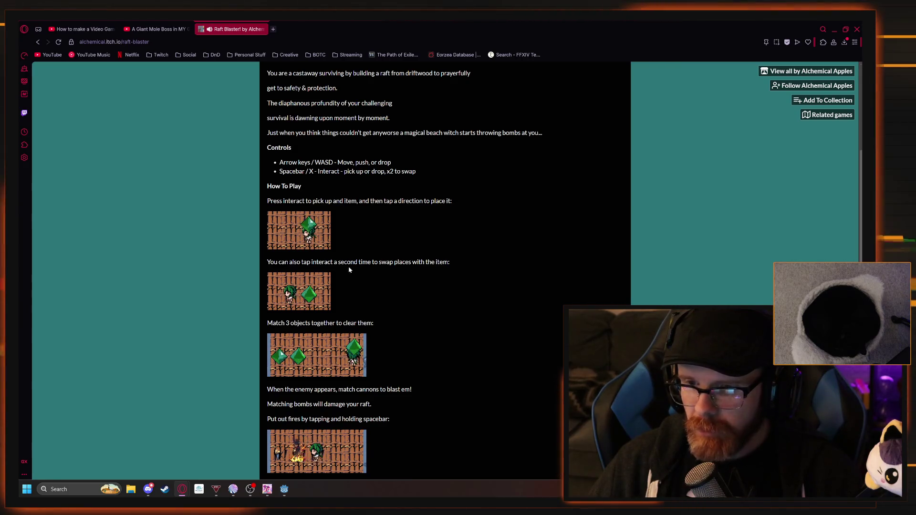
scroll(358, 274, "down", 1)
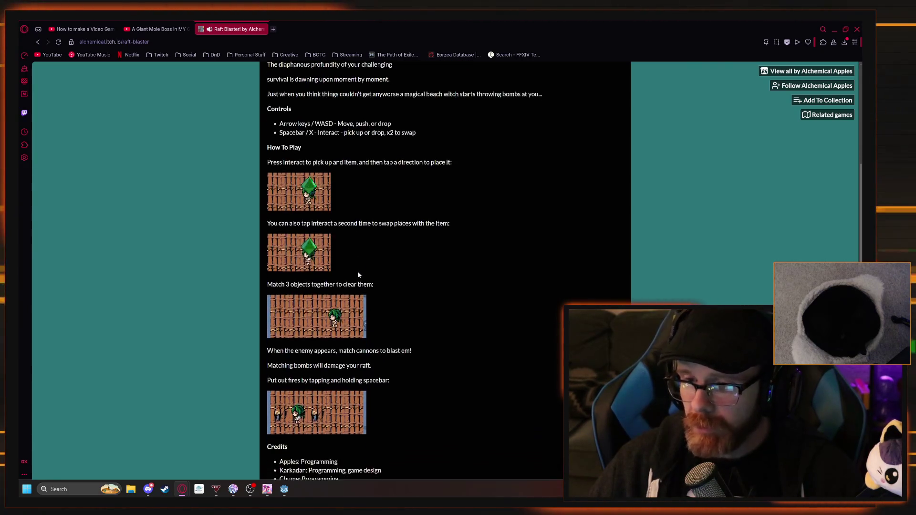
scroll(301, 291, "down", 1)
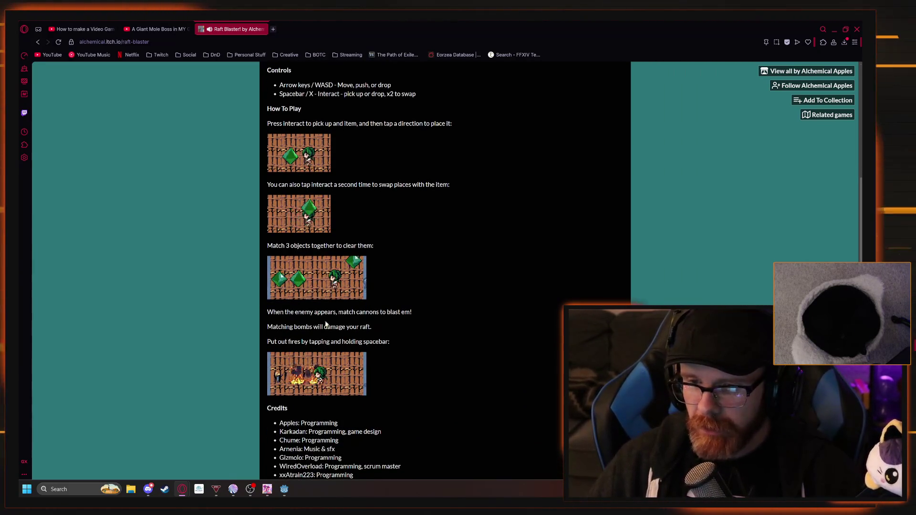
scroll(329, 272, "down", 2)
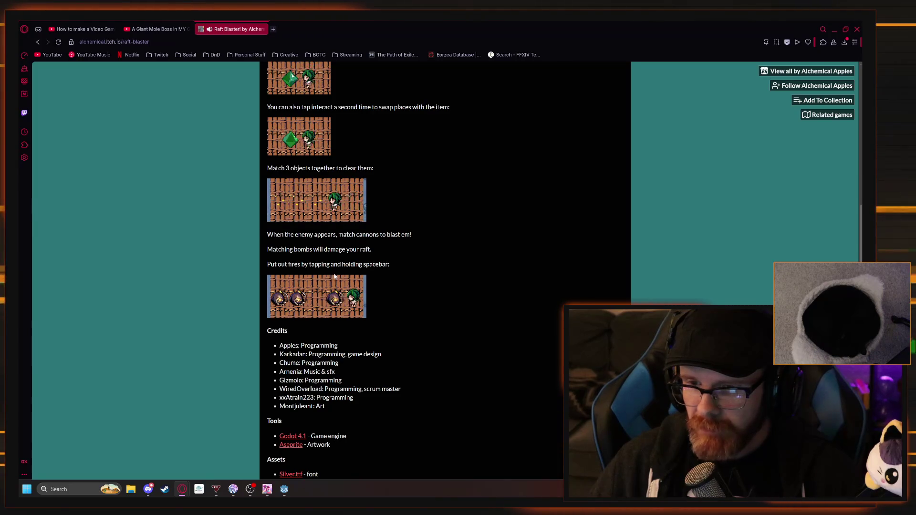
scroll(333, 270, "up", 10)
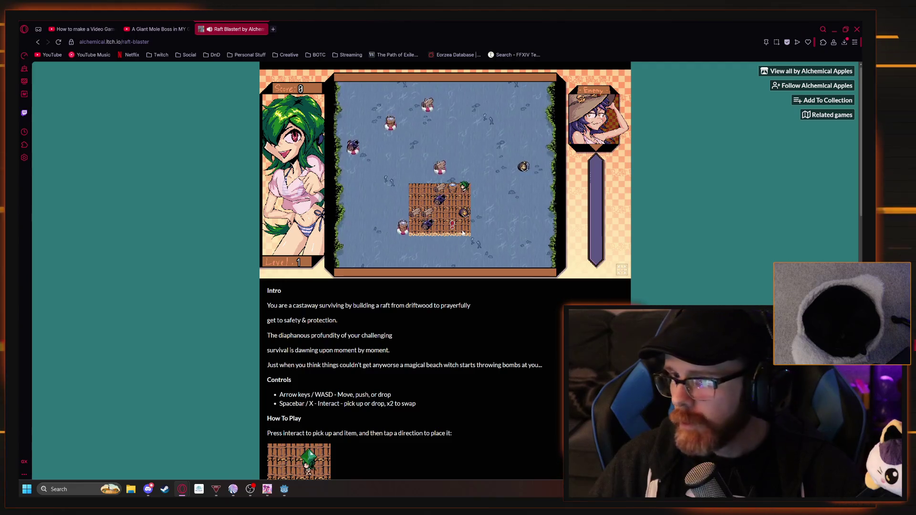
Zoom the page in, then carry a log to the raft's left side and set it down
key("ctrl+plus")
key("ctrl+plus")
key("ctrl+plus")
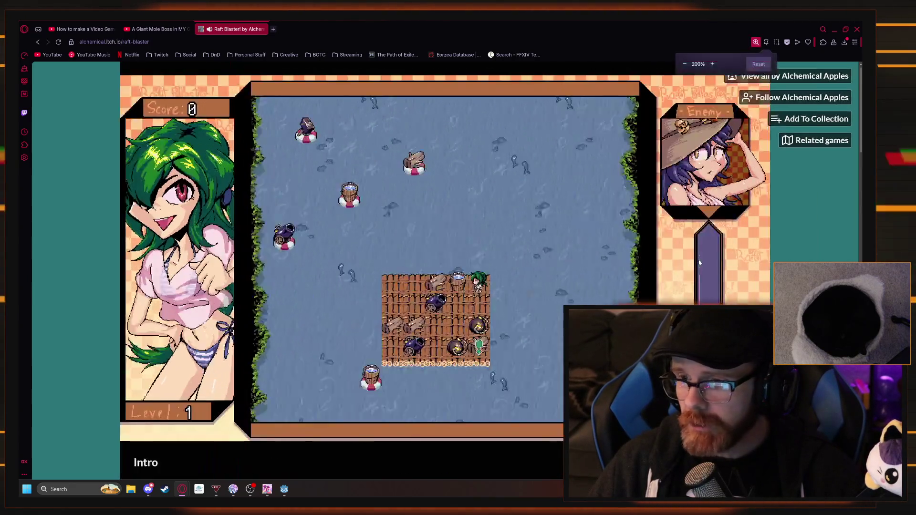
key("Down")
key("Left")
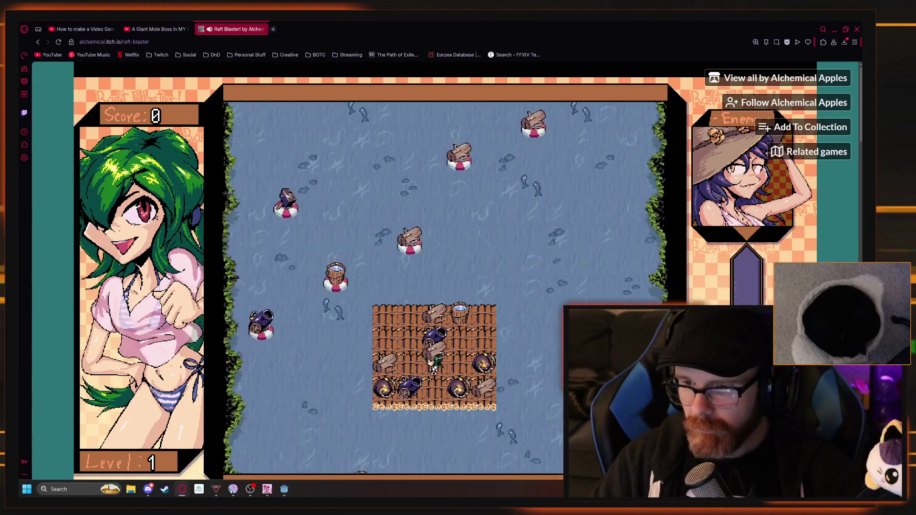
key("Left")
key("Up")
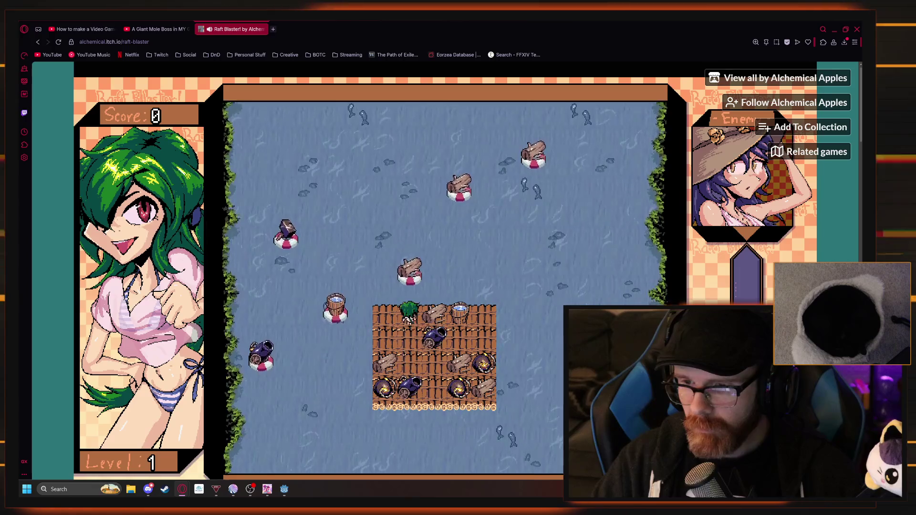
key("Down")
key("Left")
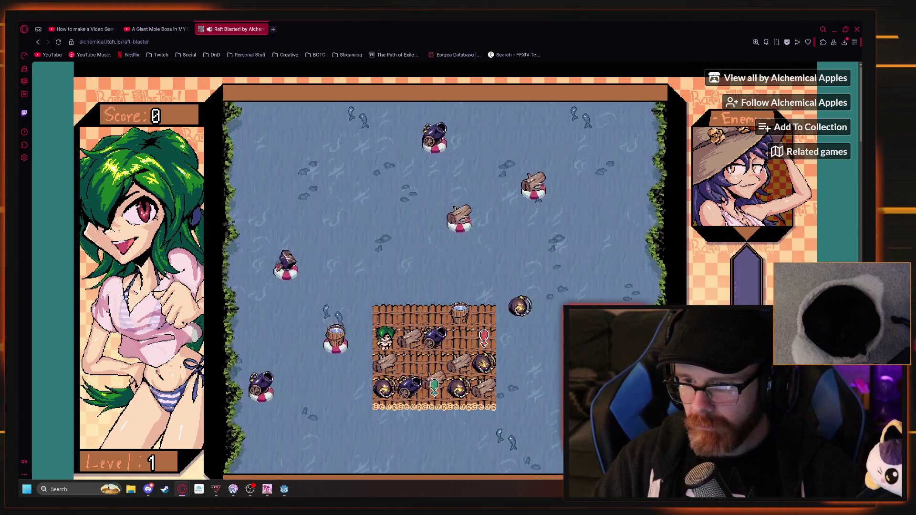
key("space")
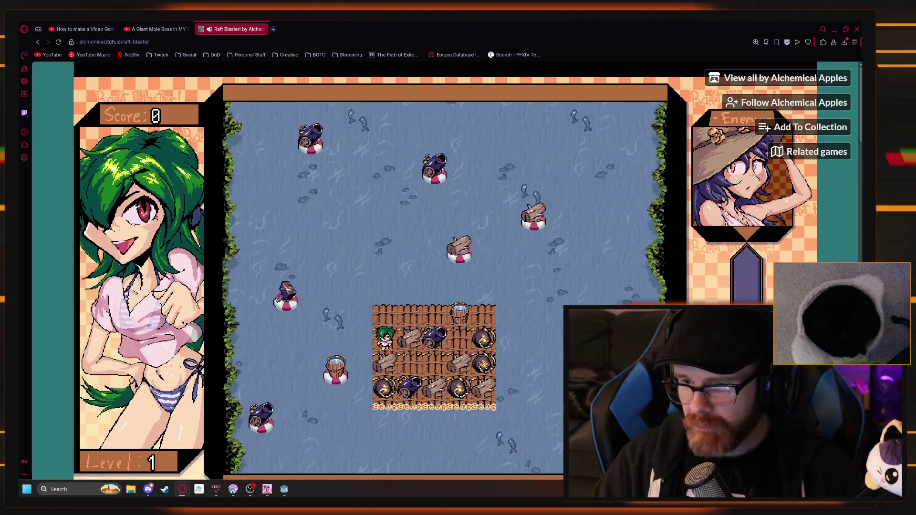
Match logs to earn a raft piece and attach the L-shaped piece to the left side
key("Down")
key("Right")
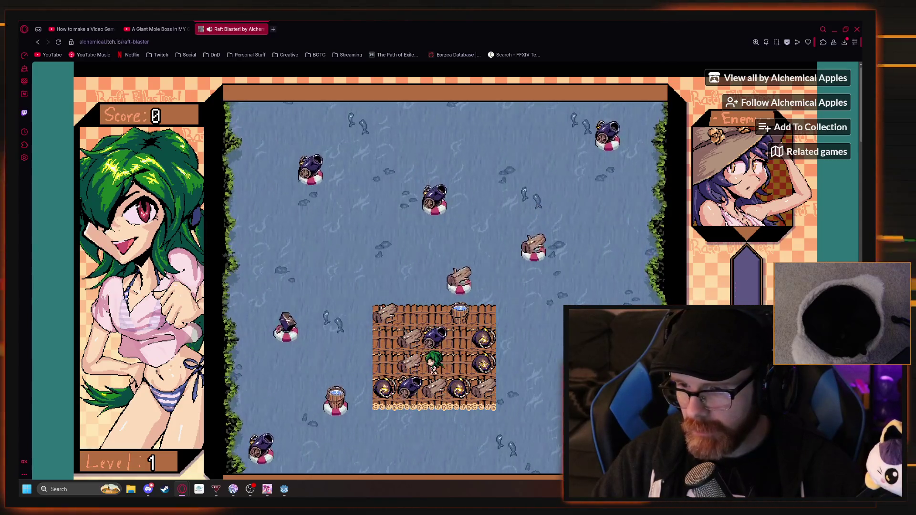
key("Up")
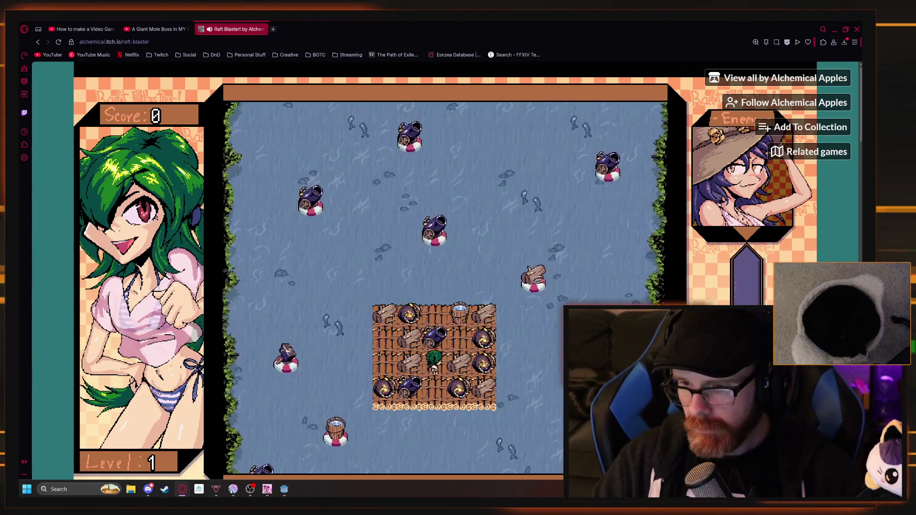
key("Right")
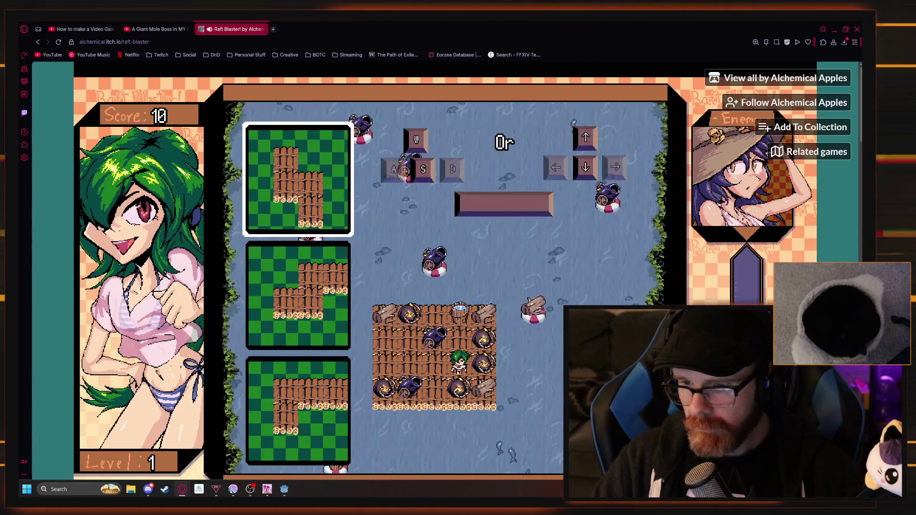
key("space")
key("Left")
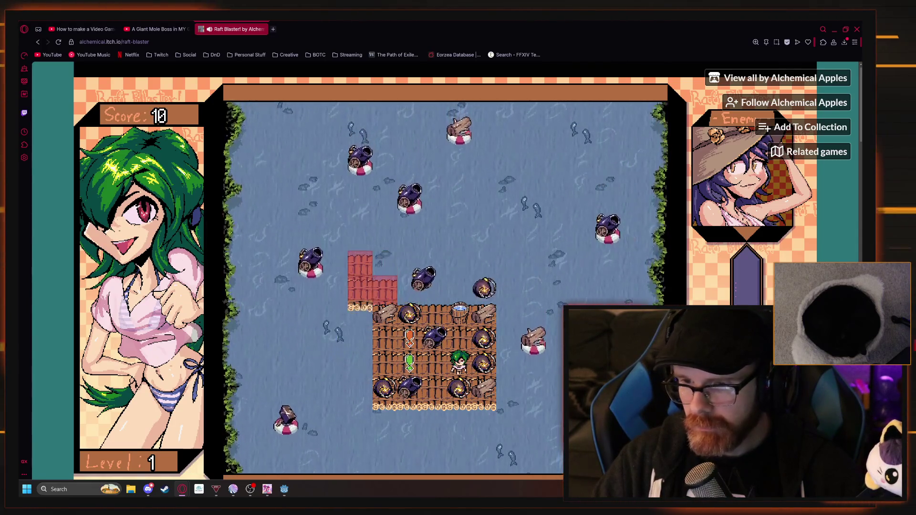
key("Left")
key("Down")
key("Down")
key("Down")
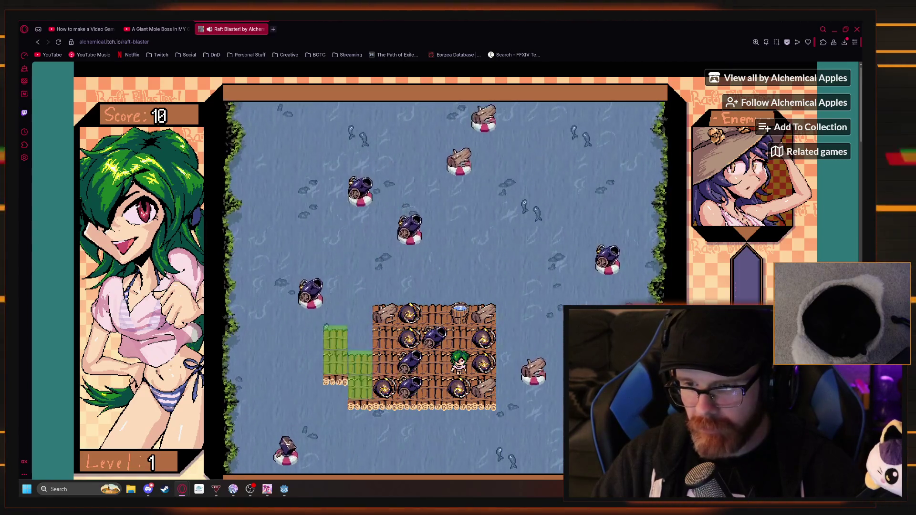
key("space")
Match cannons and pieces to score, then attach the middle offered raft piece
key("Left")
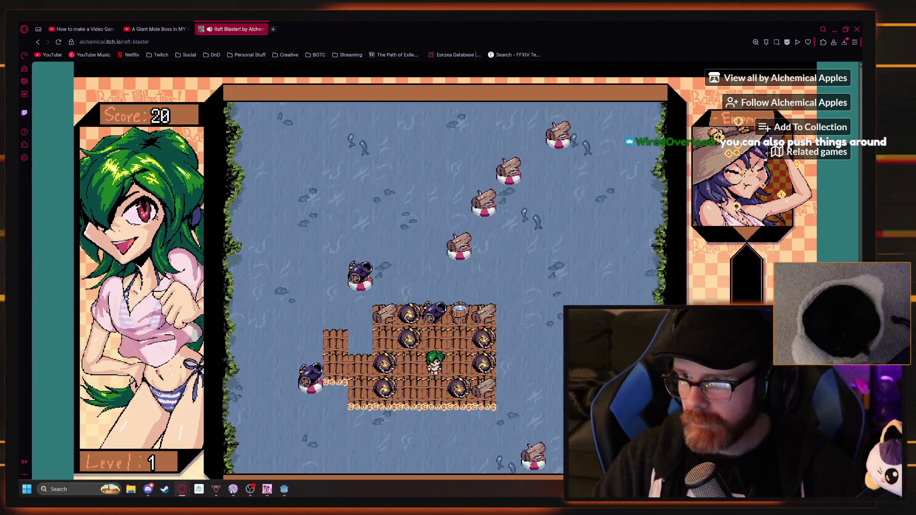
key("Left")
key("Up")
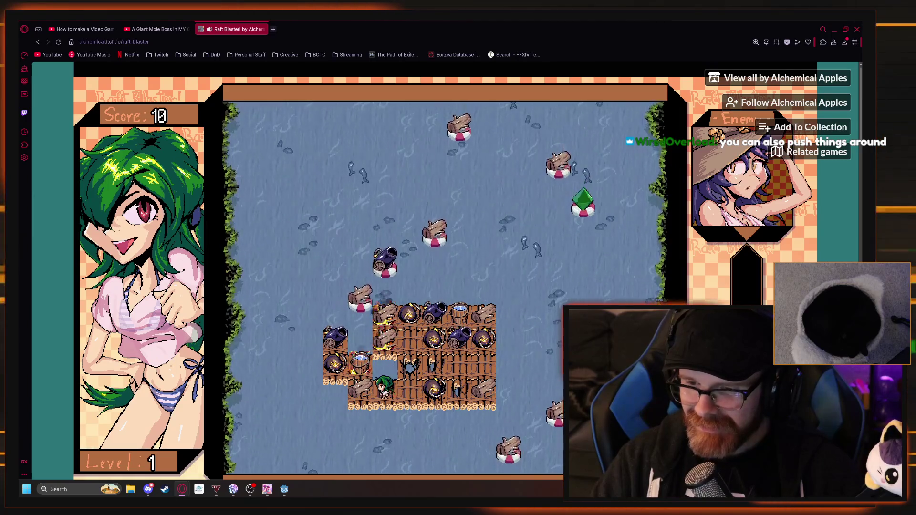
key("d")
key("w")
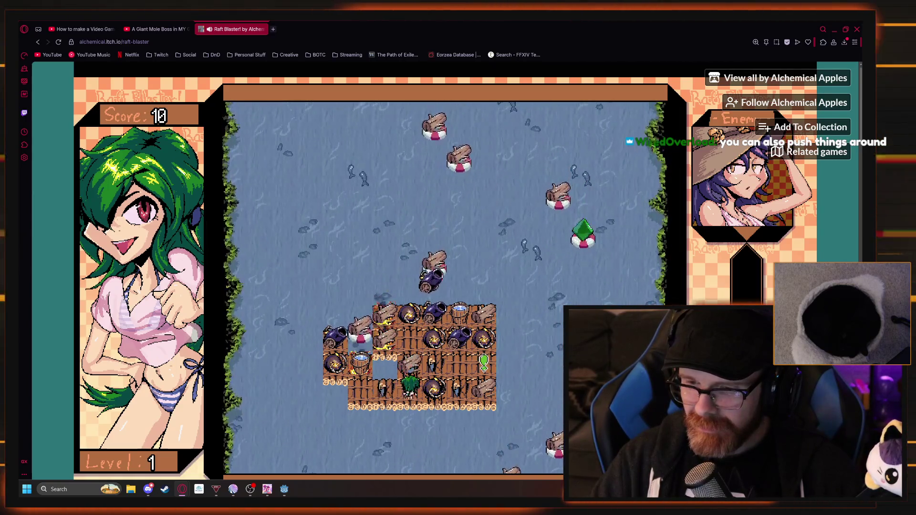
key("s")
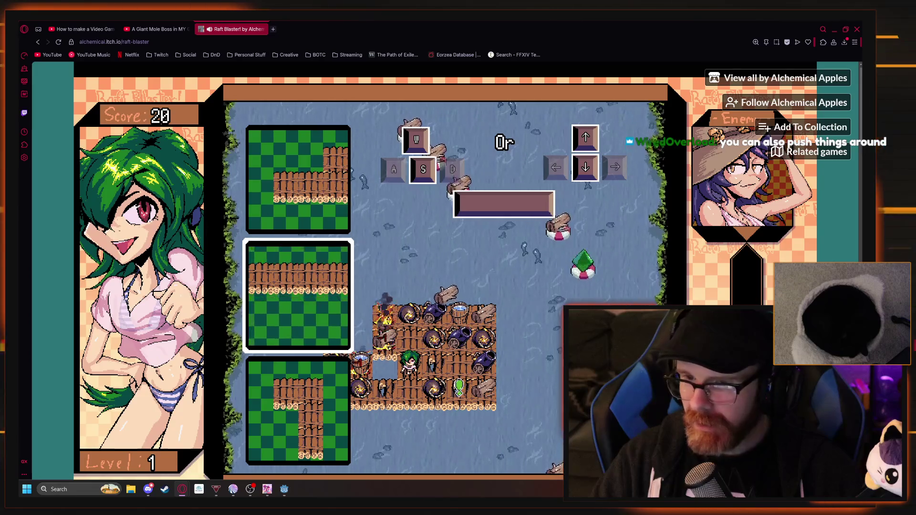
key("w")
key("s")
key("space")
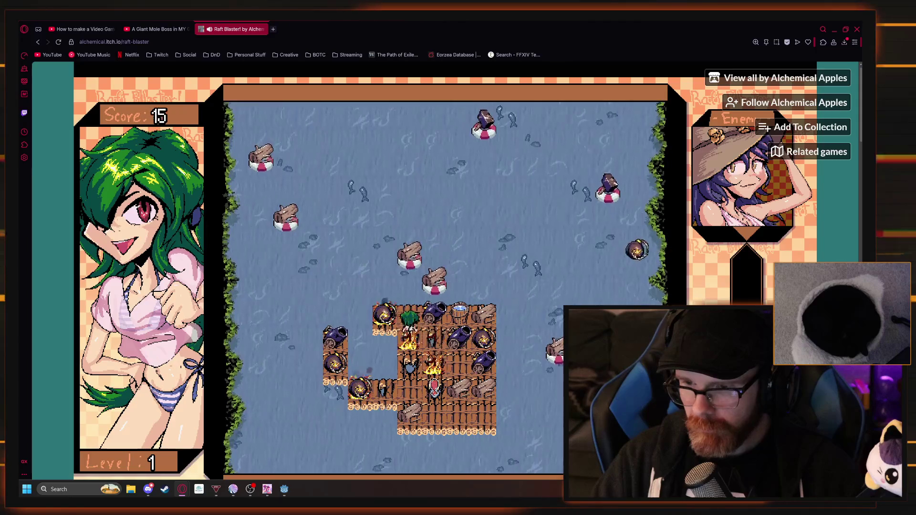
Pick the T-shaped raft piece, find a spot where it fits, and lay it as planks
key("w")
key("d")
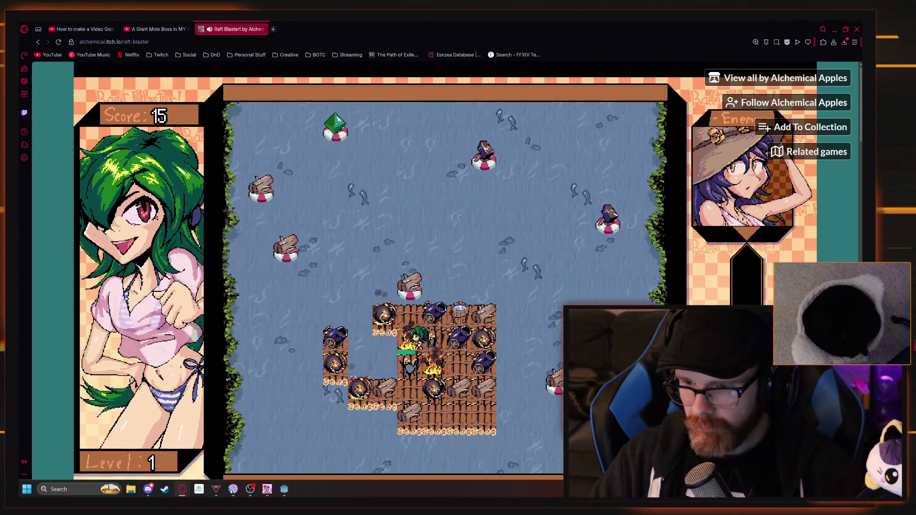
key("w")
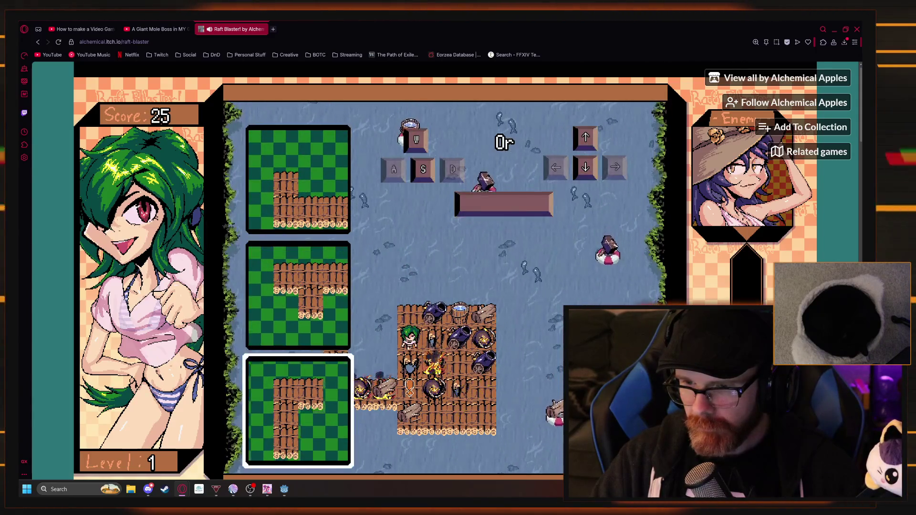
key("w")
key("space")
key("s")
key("s")
key("s")
key("s")
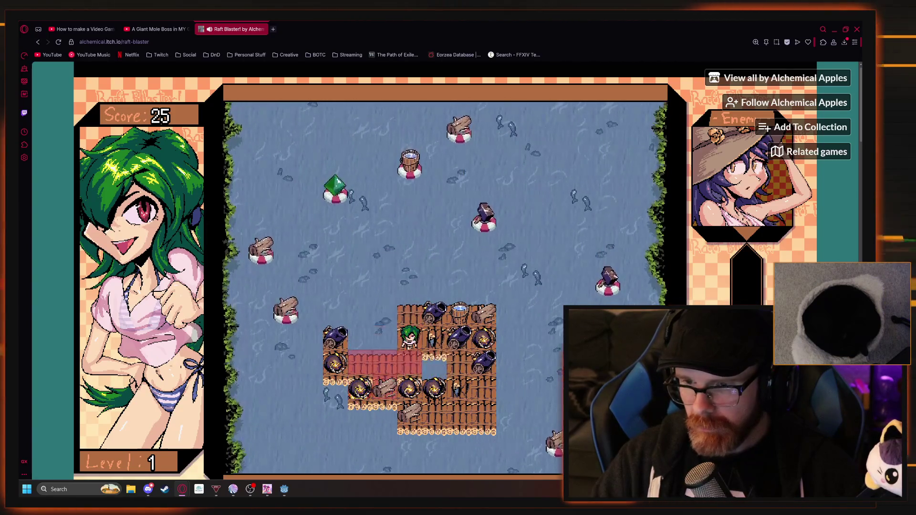
key("a")
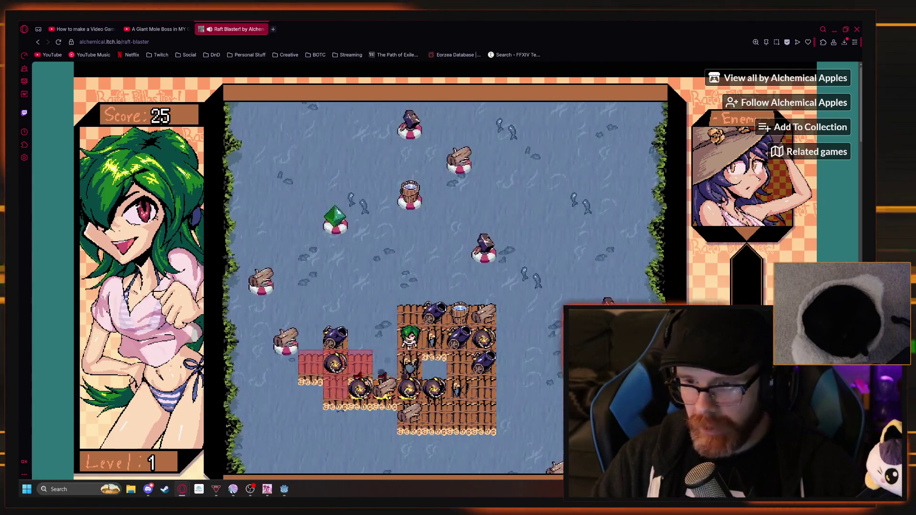
key("a")
key("w")
key("d")
key("w")
key("d")
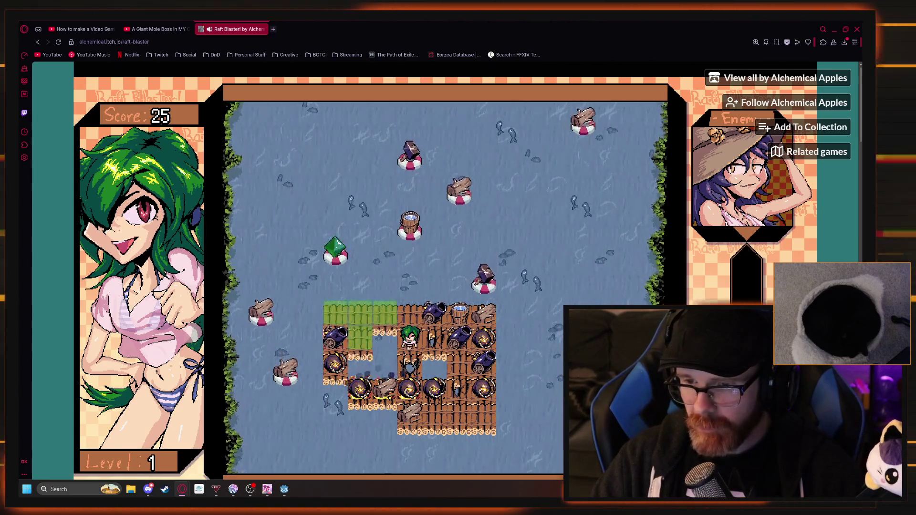
key("space")
key("space")
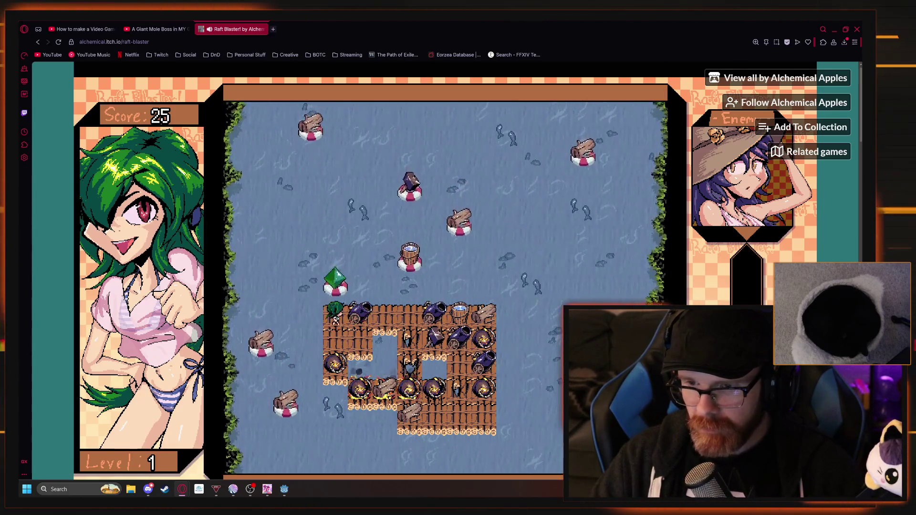
Place a cannon and drop a bucket onto the raft
key("a")
key("d")
key("s")
key("s")
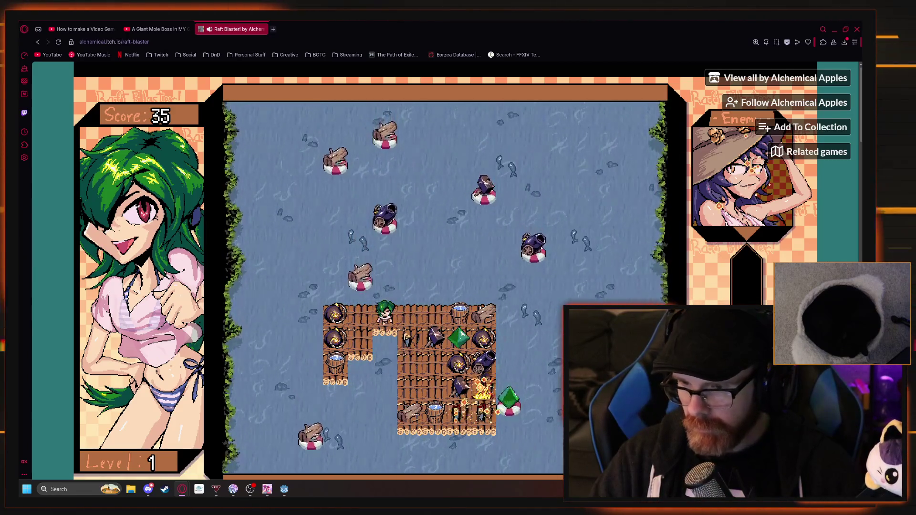
Walk the character across the raft's top edge to collect the green pickup
key("Down")
key("Left")
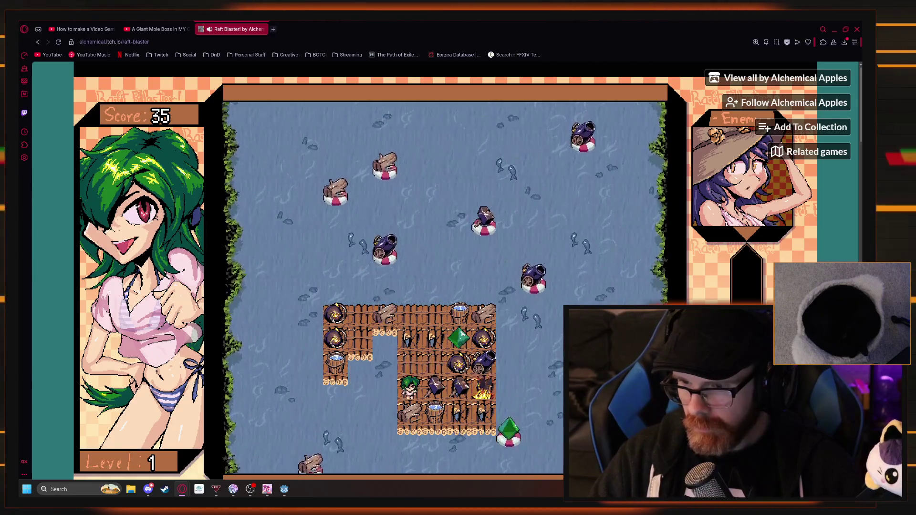
key("Down")
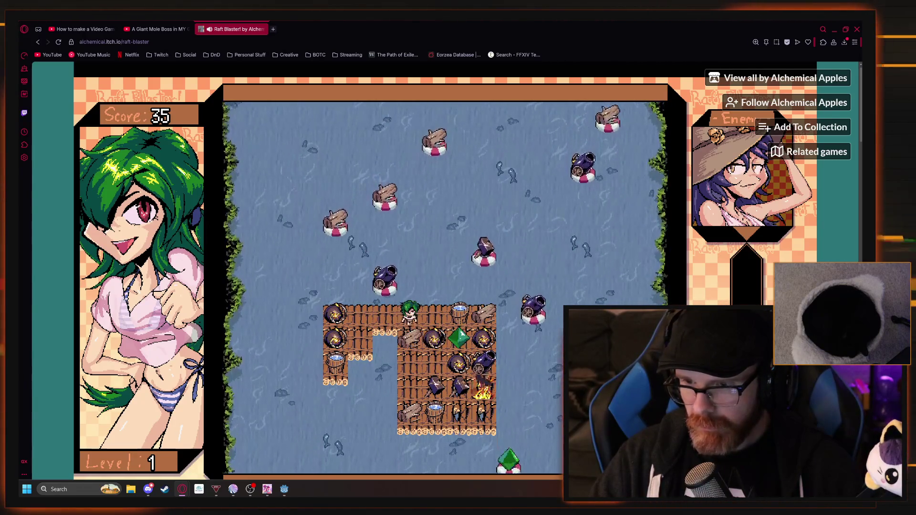
key("Up")
key("Right")
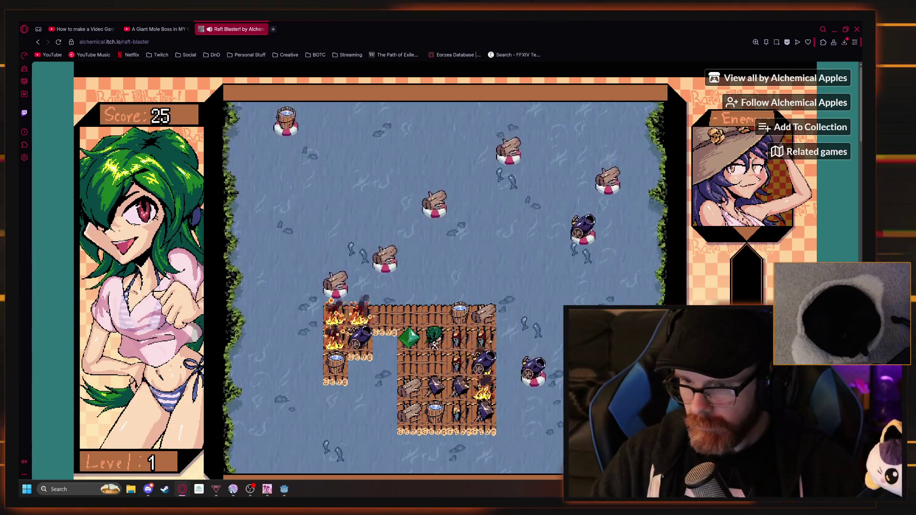
key("Right")
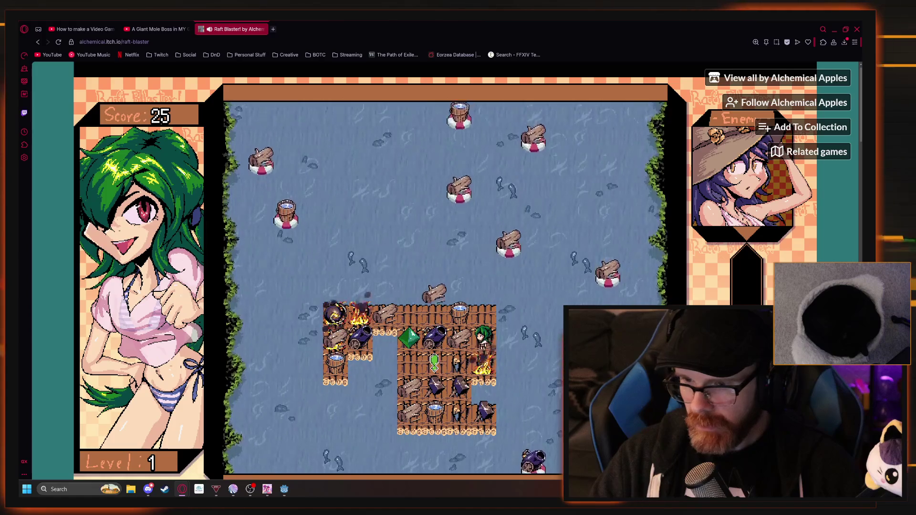
key("Left")
key("Left")
key("Down")
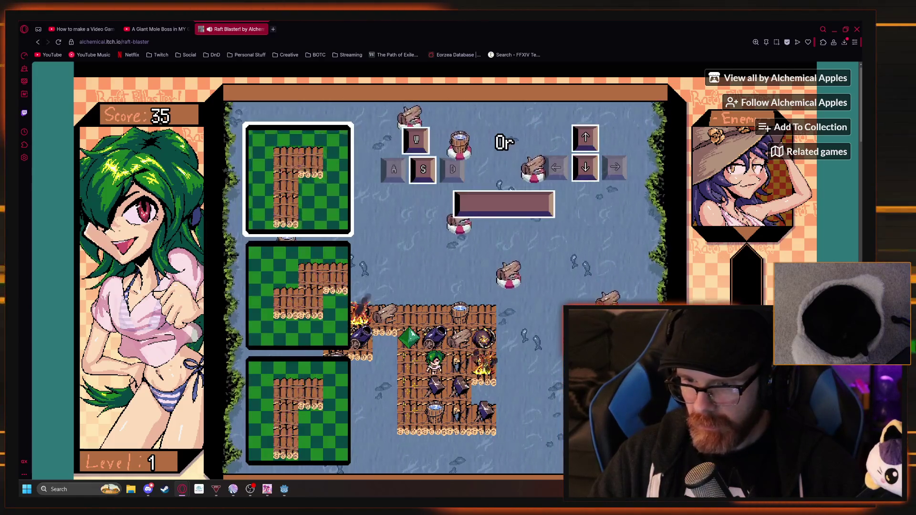
Pick the bottom raft piece from the offered choices and attach it to the raft
key("Down")
key("Up")
key("Up")
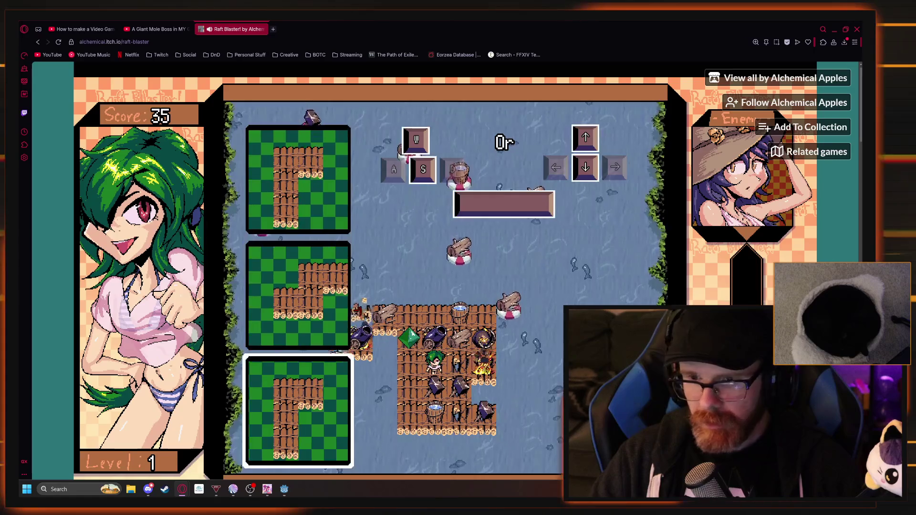
key("space")
key("Right")
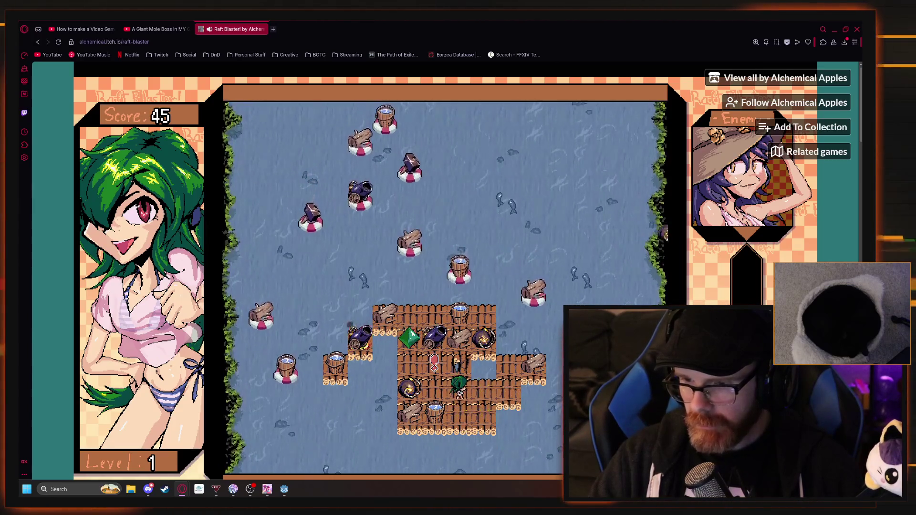
key("space")
key("Right")
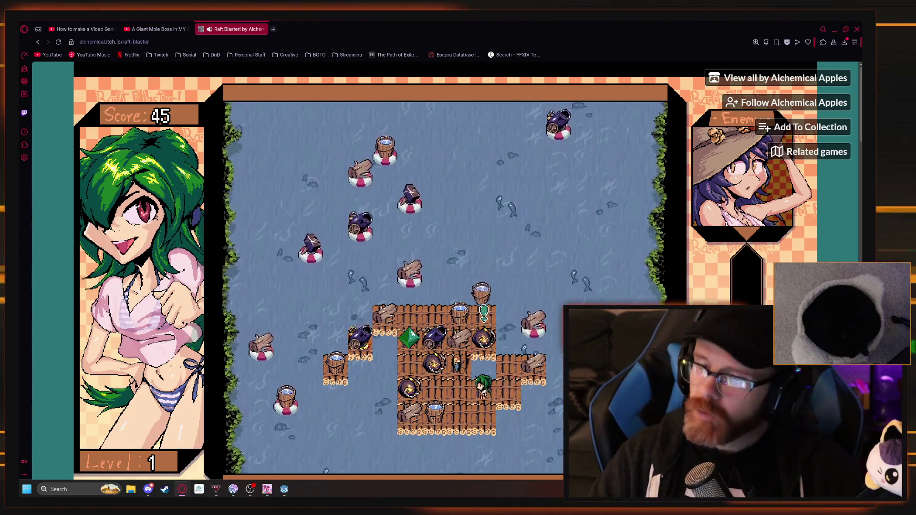
Place the green gem on the raft's right side and play until game over at score 40
key("Left")
key("Down")
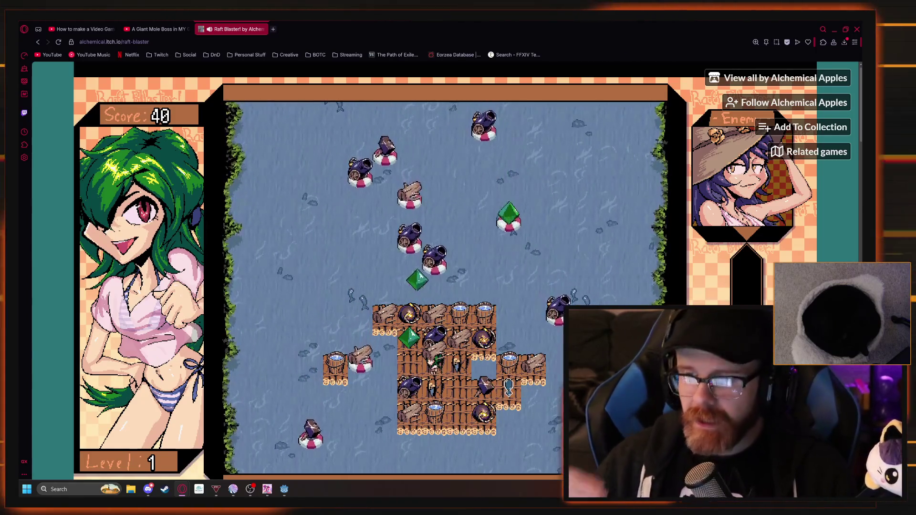
left_click(508, 387)
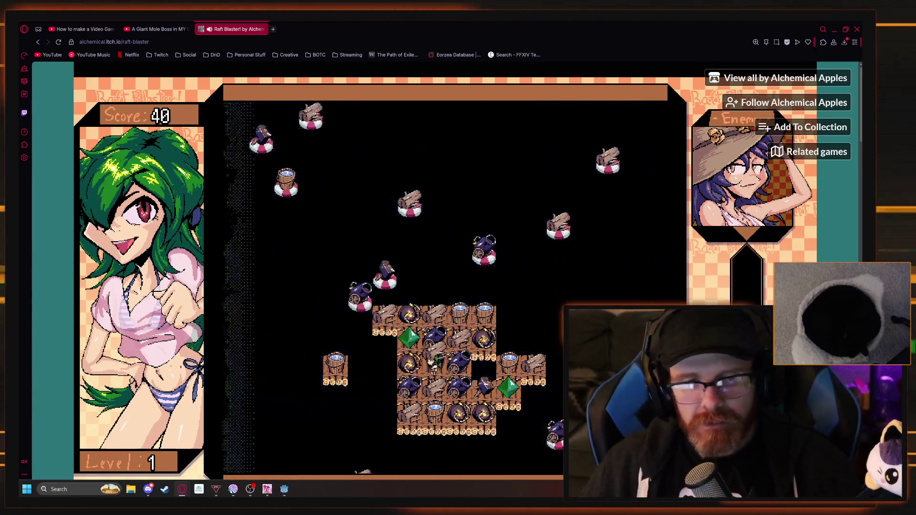
Reset zoom to 100%, go to the main menu showing Highscore 40, and close the Raft Blaster tab
key("ctrl+minus")
key("ctrl+minus")
key("ctrl+minus")
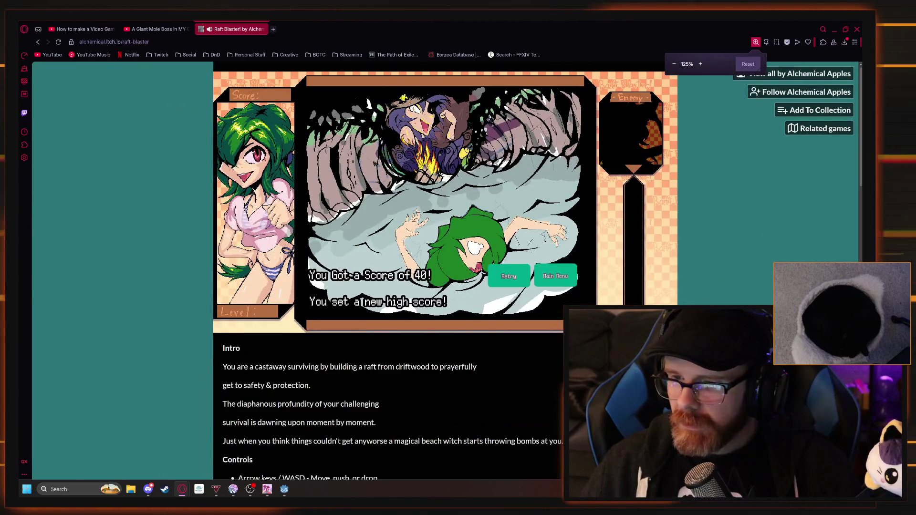
key("ctrl+minus")
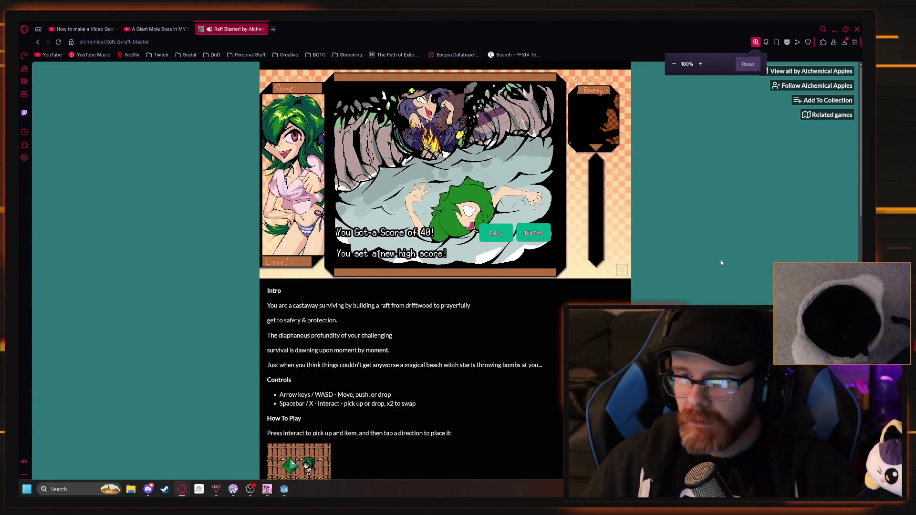
left_click(533, 233)
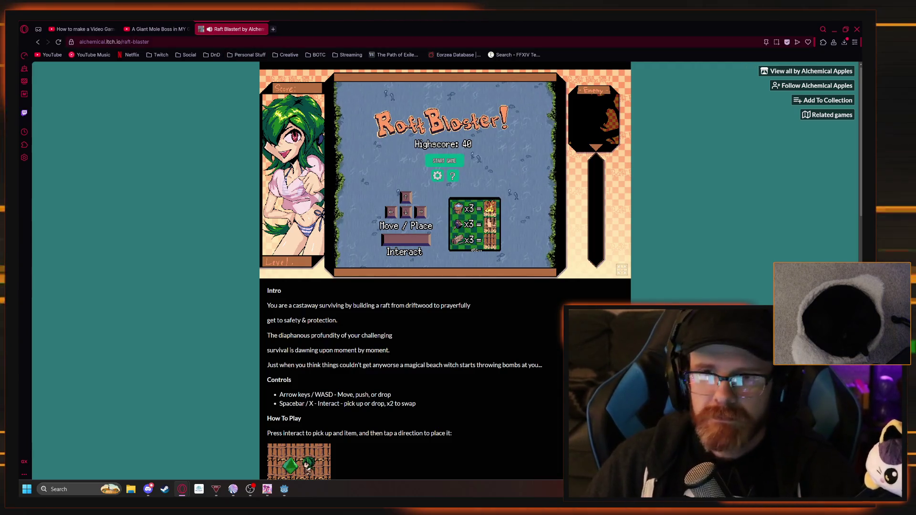
left_click(261, 29)
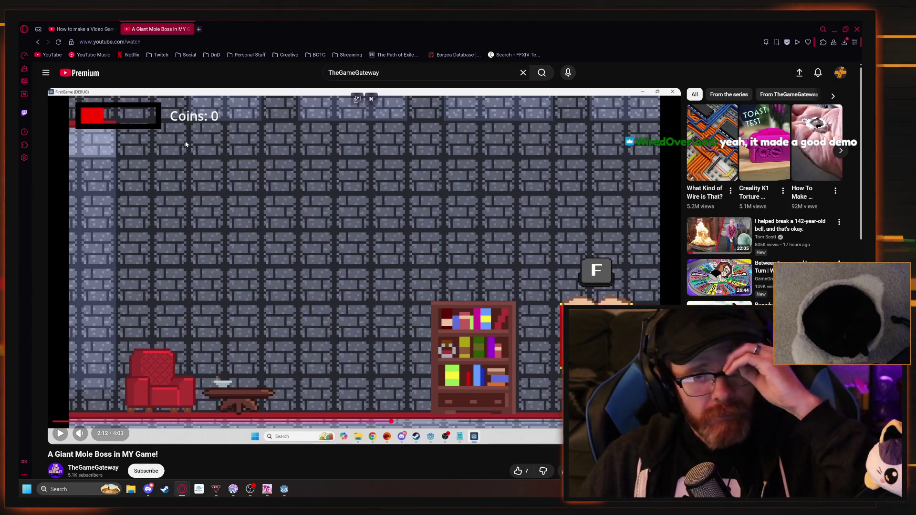
Close the Giant Mole Boss tab and start the Brackeys Godot tutorial video
left_click(187, 30)
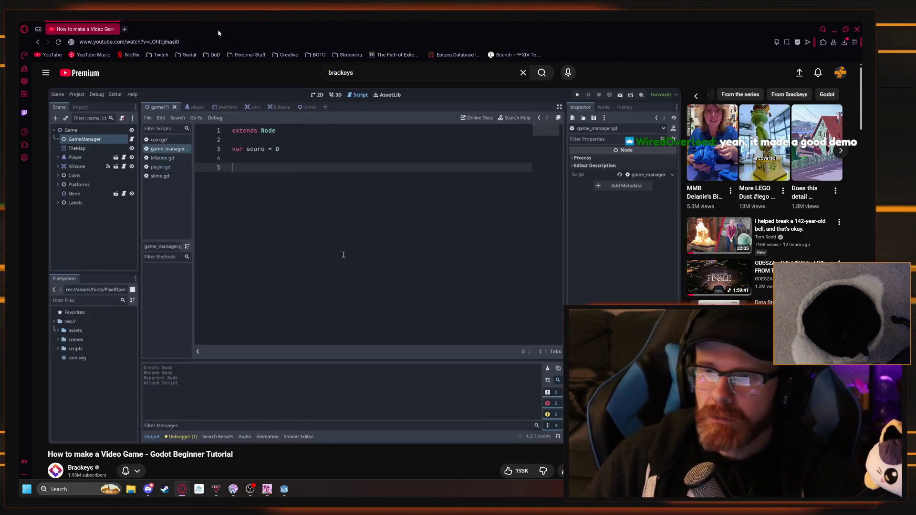
left_click(235, 259)
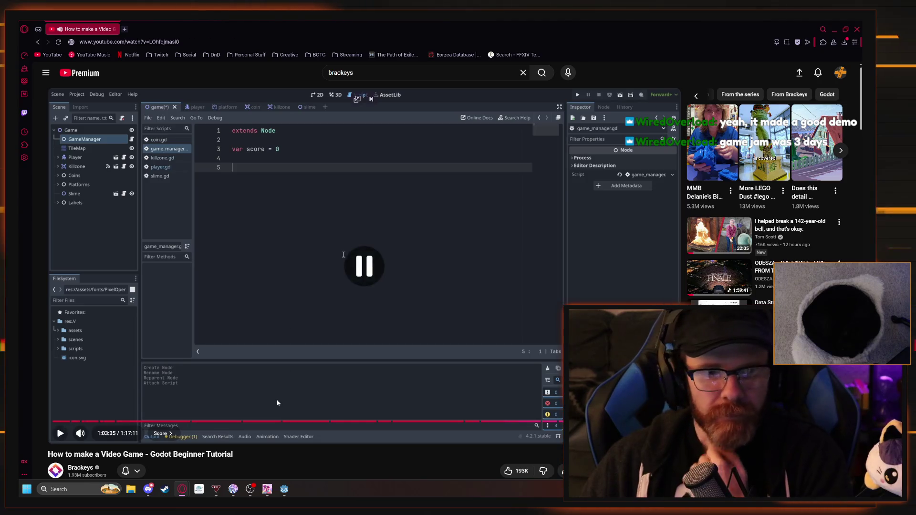
key("alt+Tab")
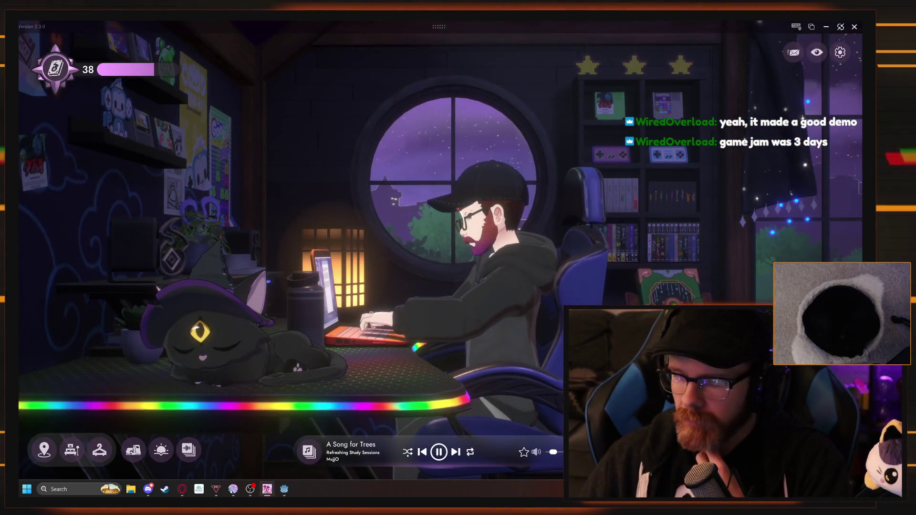
key("alt+Tab")
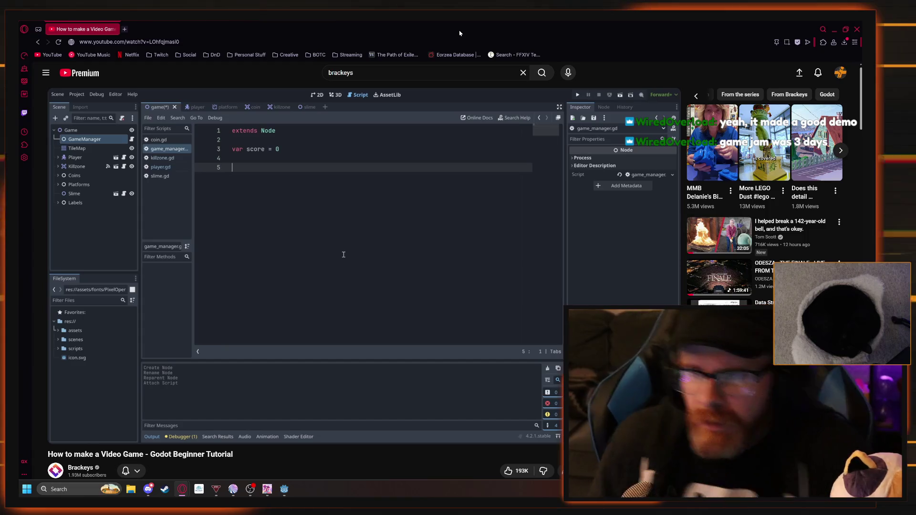
In the Godot editor, add a new line below var score = 0, then return to the tutorial
mouse_move(293, 296)
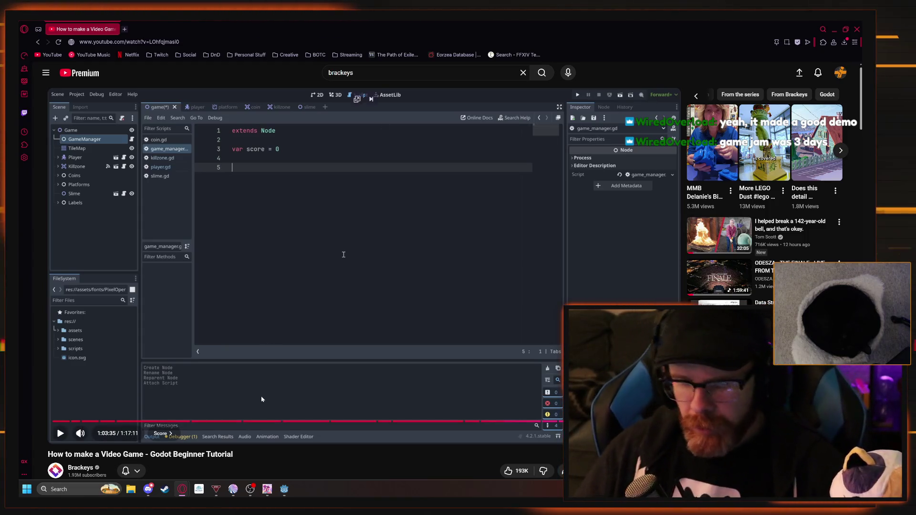
mouse_move(282, 494)
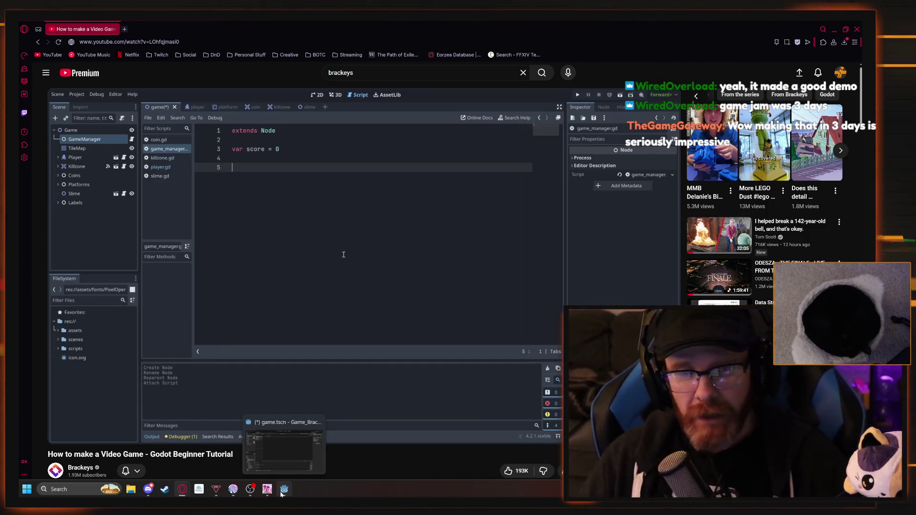
left_click(282, 493)
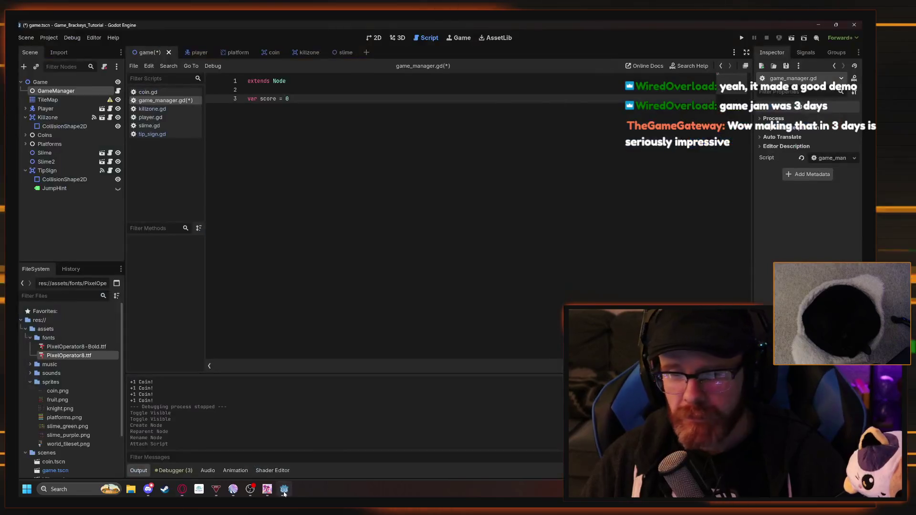
key("Return")
key("Return")
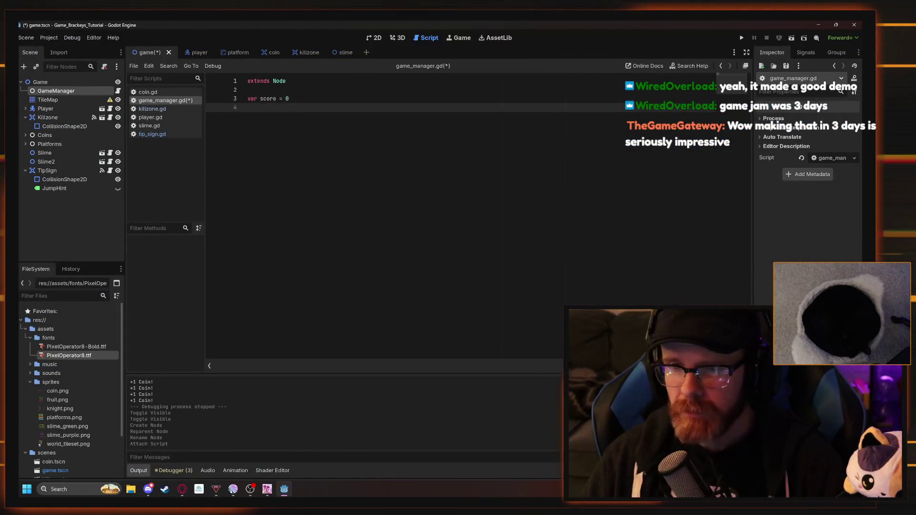
key("alt+Tab")
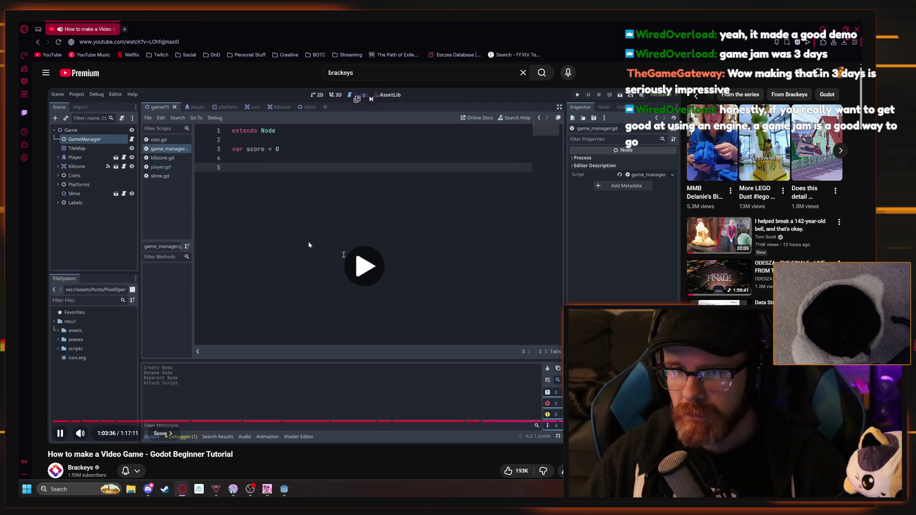
Pause the tutorial at 1:03:37 on game_manager.gd declaring var score = 0
left_click(253, 275)
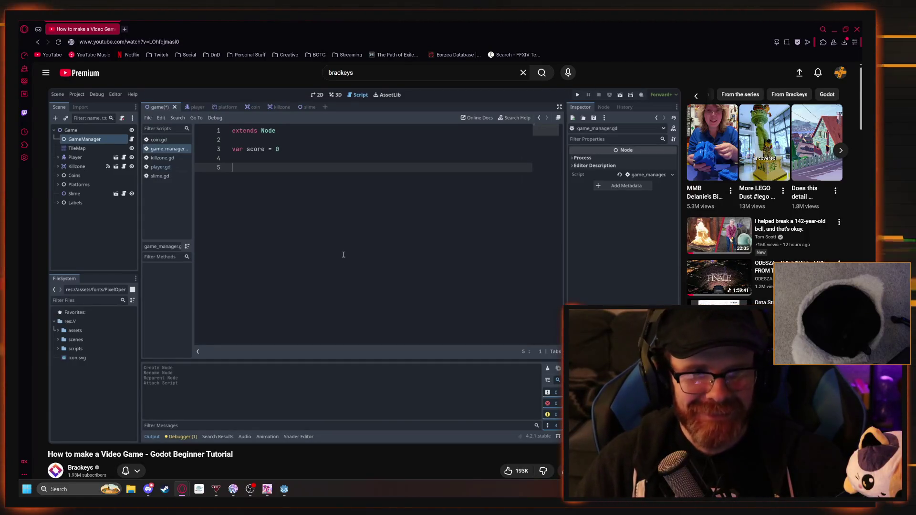
mouse_move(164, 233)
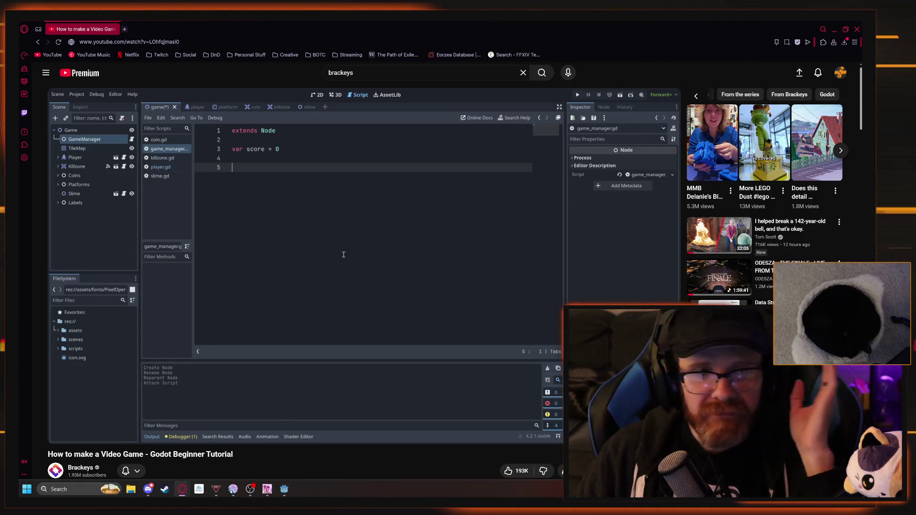
Resume the Godot beginner tutorial from 1:03:37
mouse_move(204, 254)
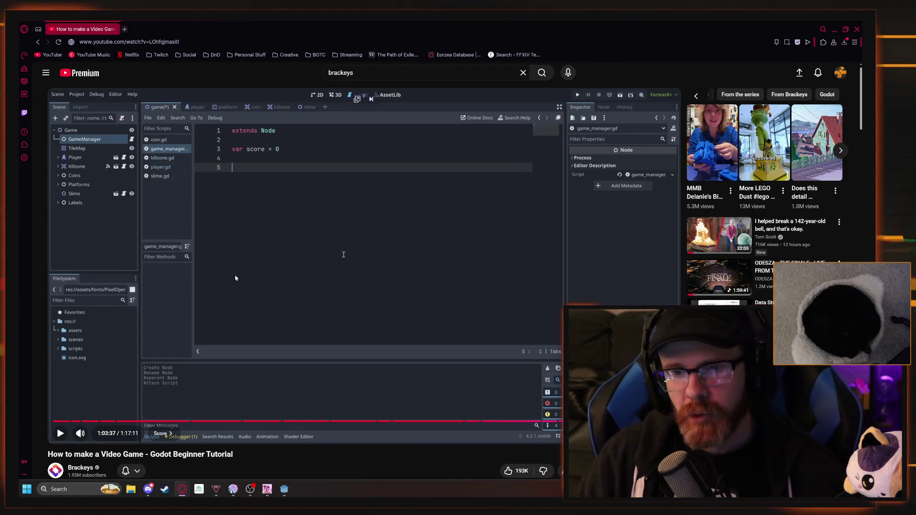
left_click(245, 270)
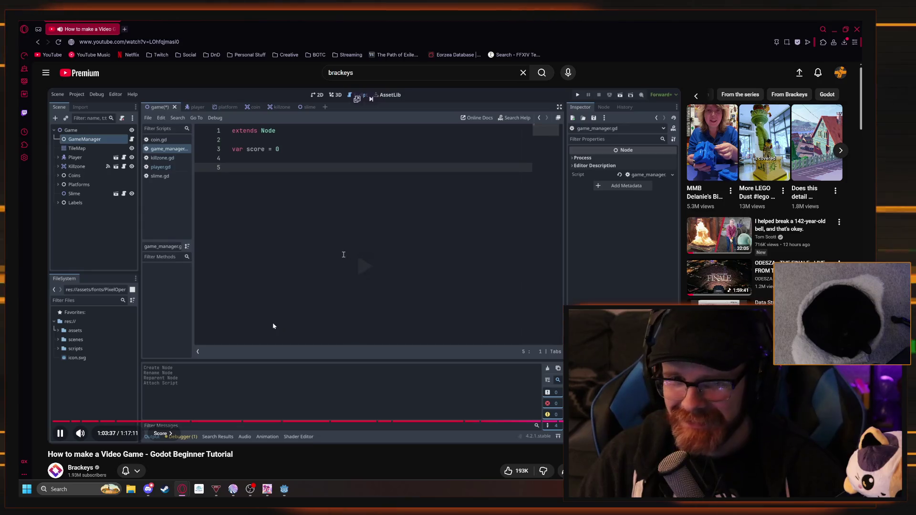
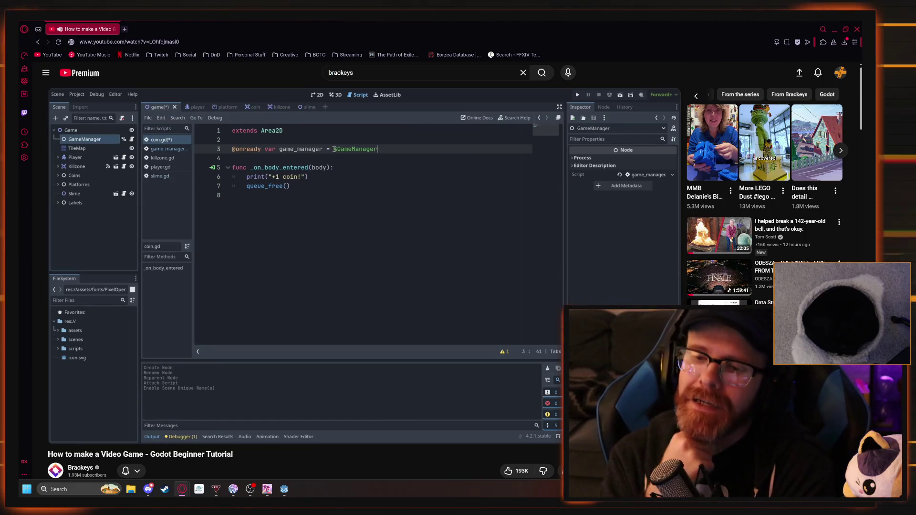
Pause the tutorial at 1:05:11, where the coin script references %GameManager
left_click(375, 300)
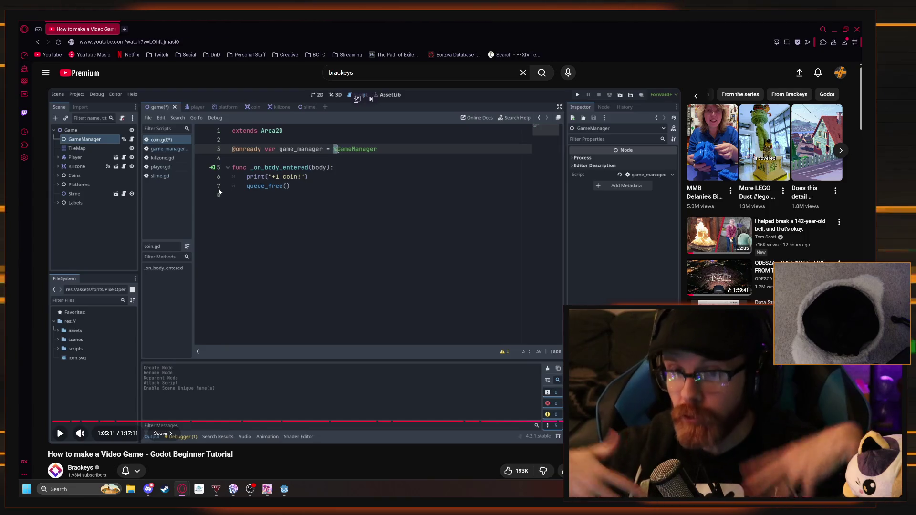
key("space")
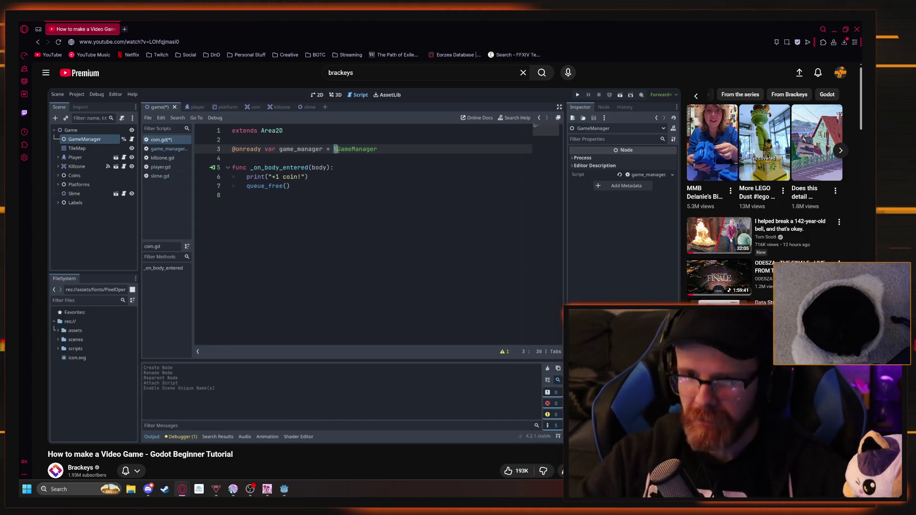
left_click(255, 123)
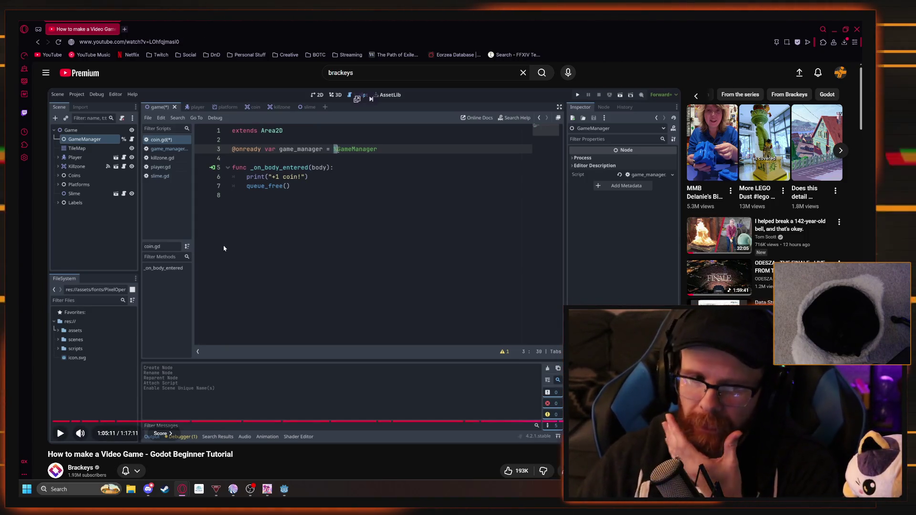
In Godot, make the GameManager node accessible as a unique name
mouse_move(283, 489)
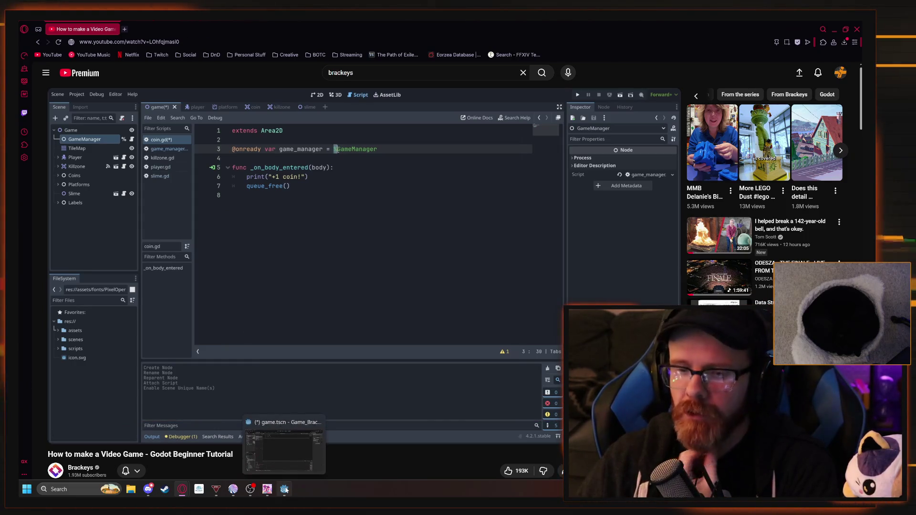
left_click(280, 444)
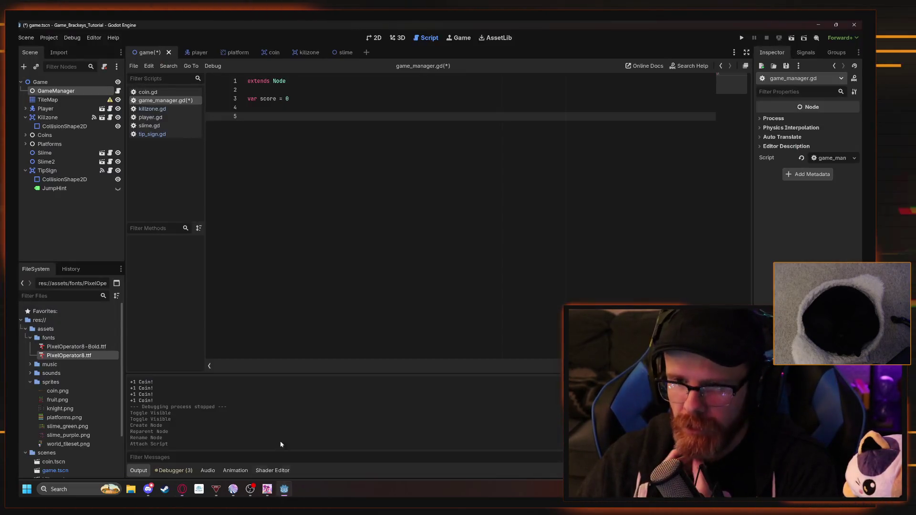
right_click(48, 93)
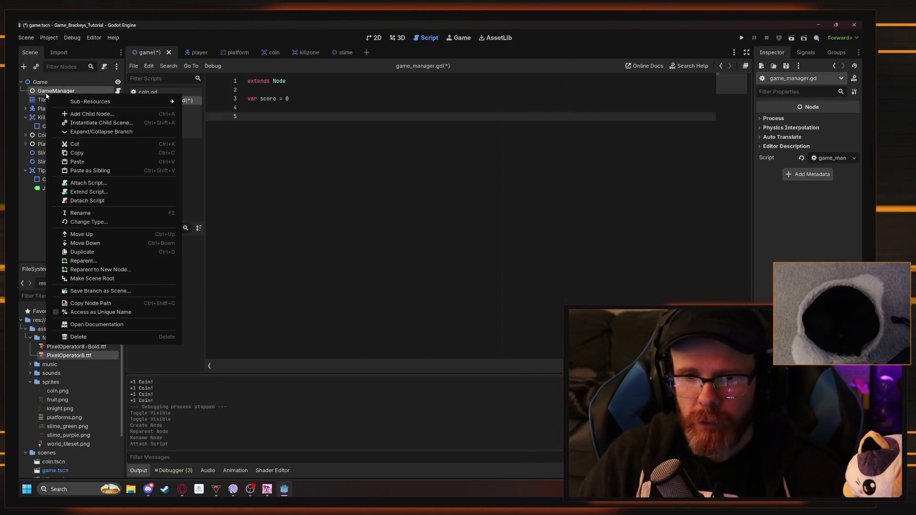
left_click(118, 312)
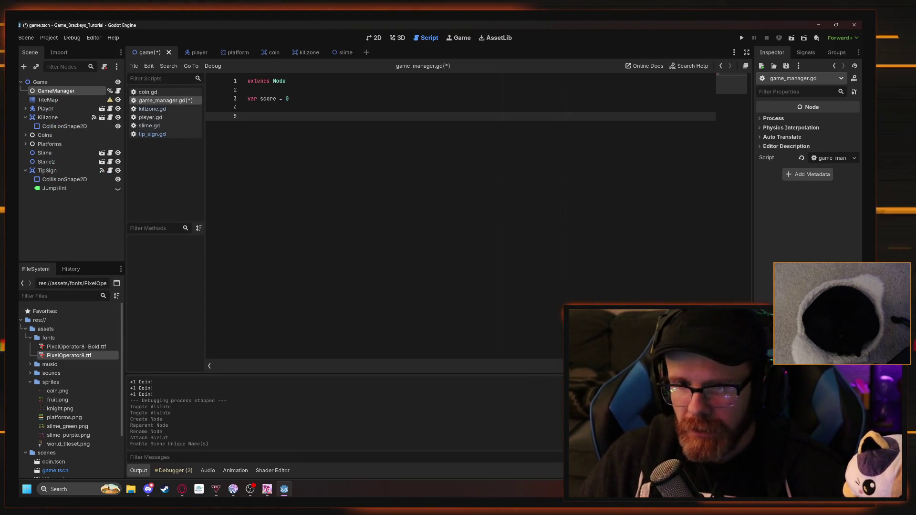
key("Up")
key("Up")
key("Up")
key("Return")
key("Return")
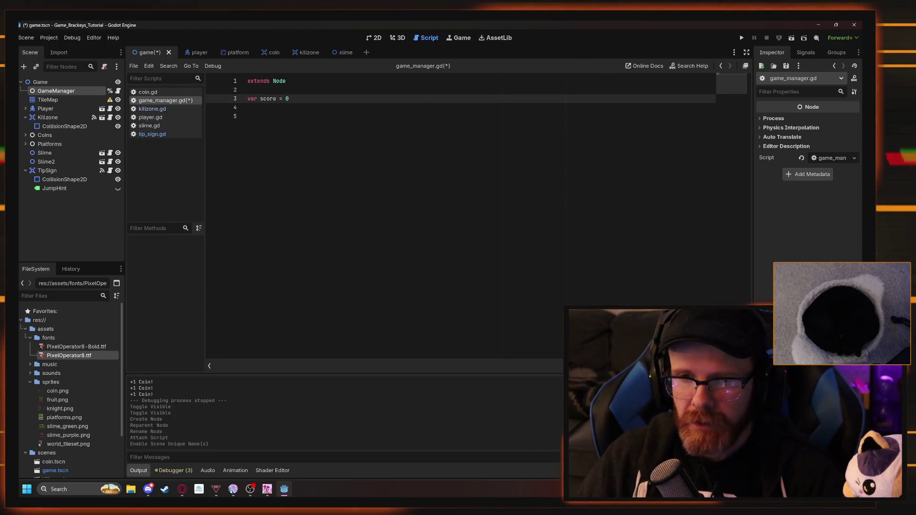
key("Up")
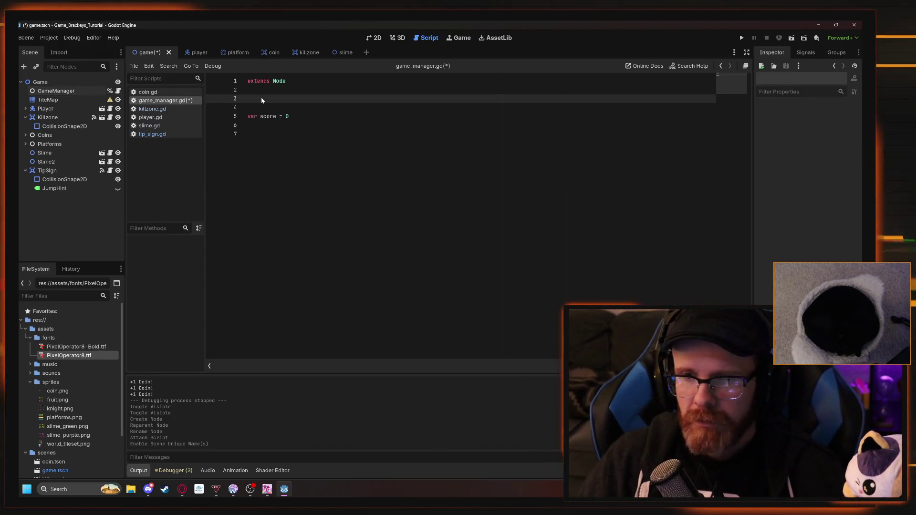
left_click_drag(56, 91, 236, 106)
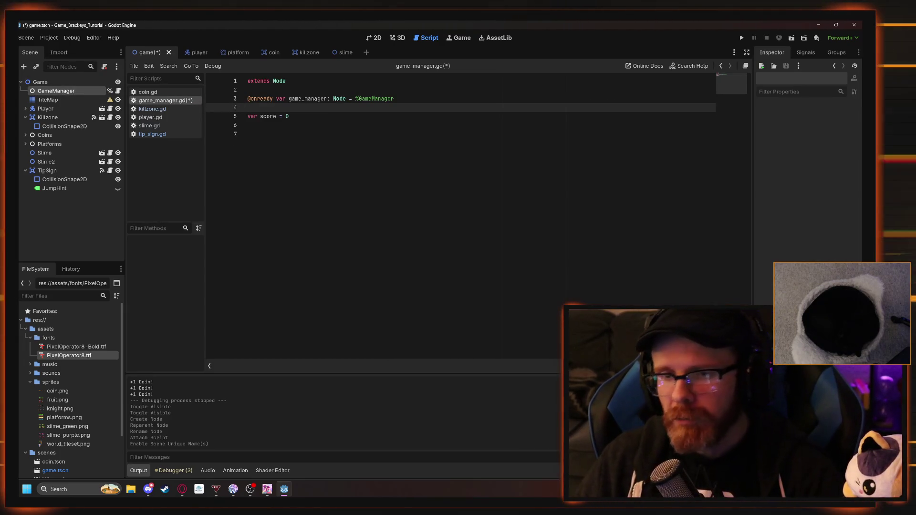
key("BackSpace")
key("Up")
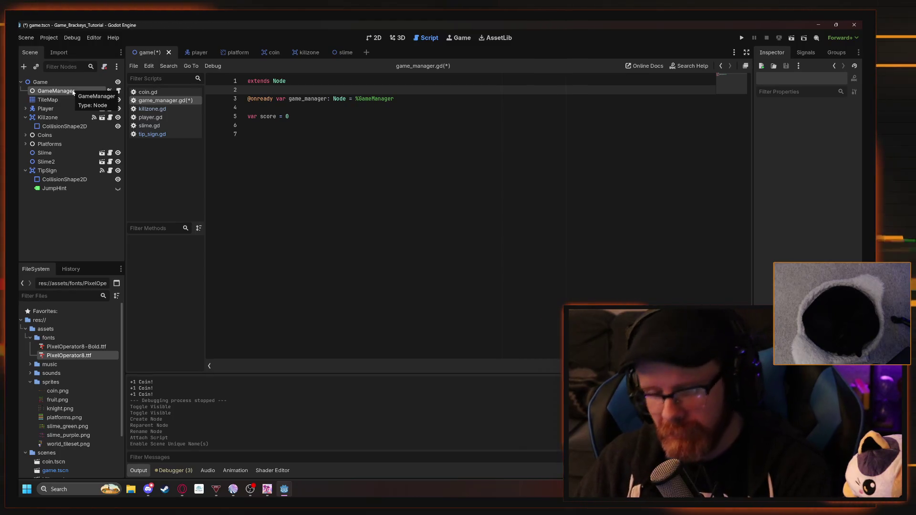
left_click(267, 125)
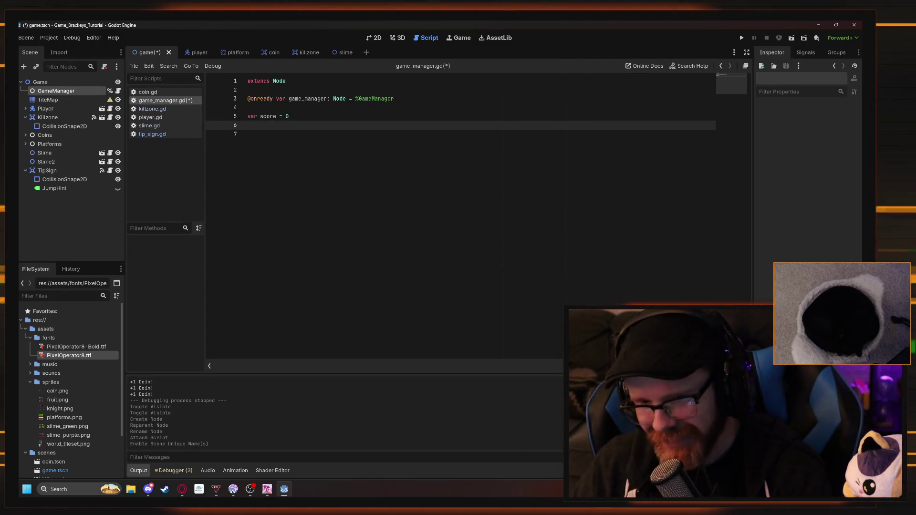
Write func add_point(): with body score += 1 in game_manager.gd, then return to the tutorial
key("Return")
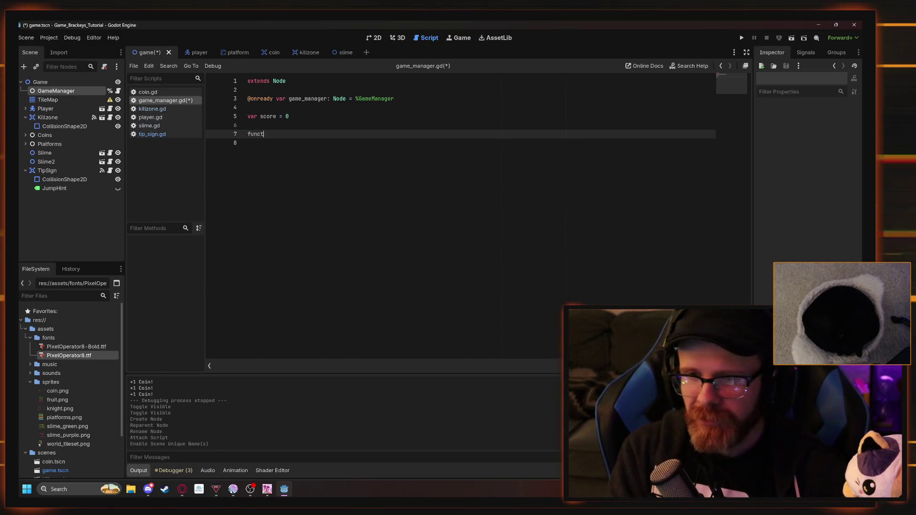
key("BackSpace")
type("add_point")
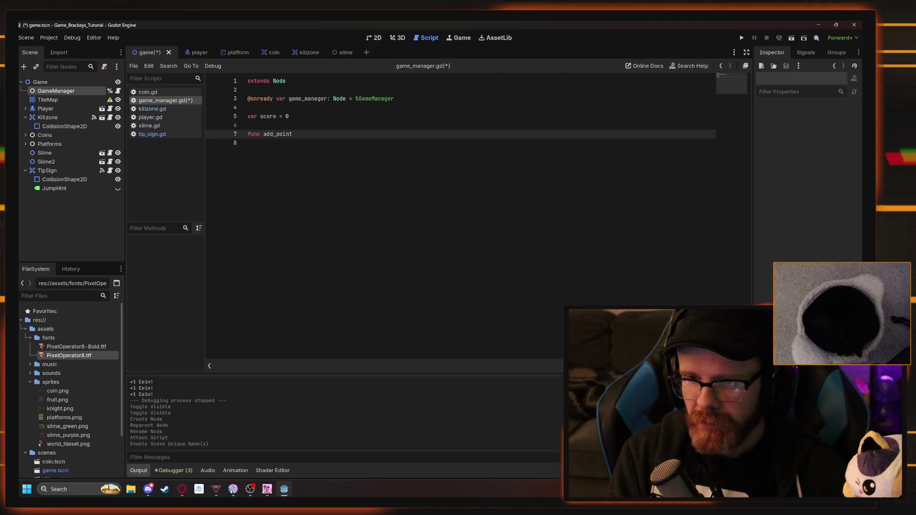
type("(")
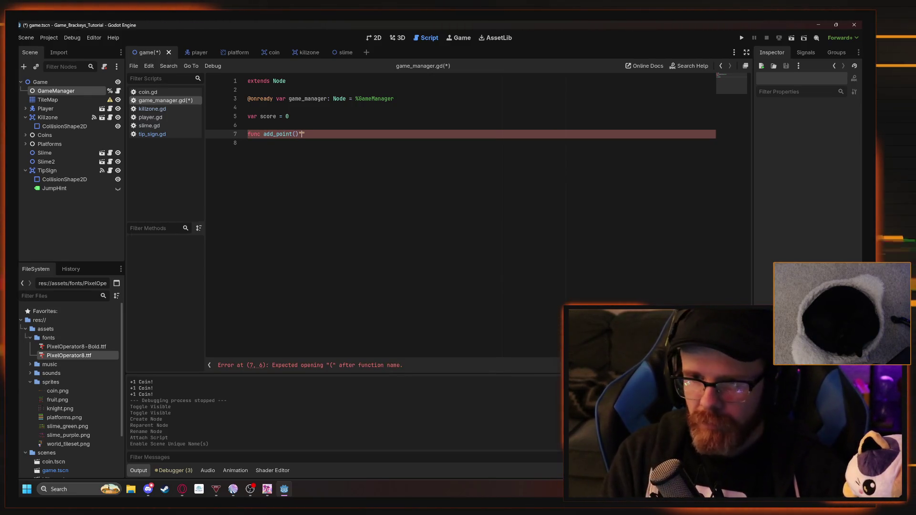
key("BackSpace")
type(":")
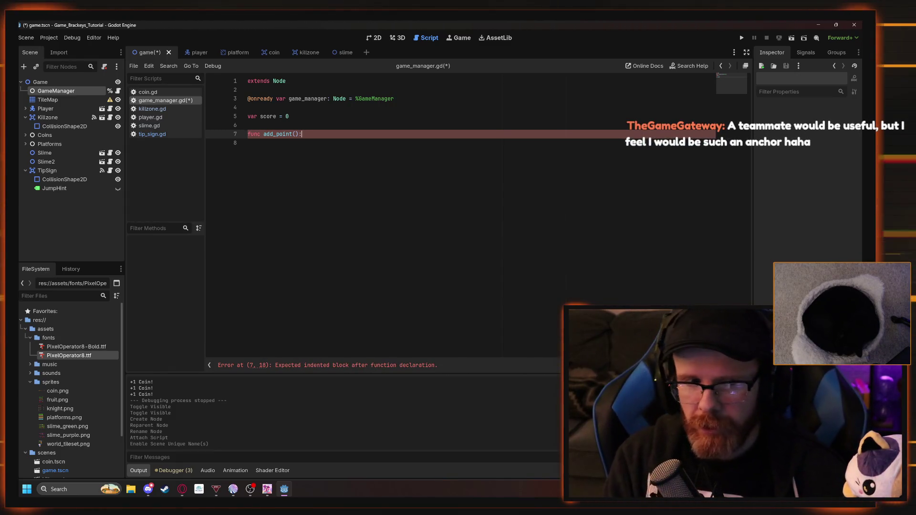
key("Return")
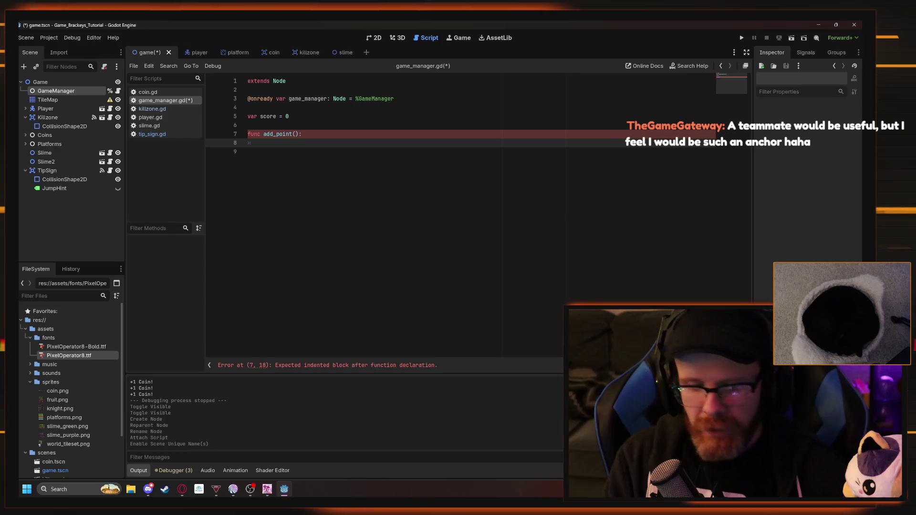
type("score +=")
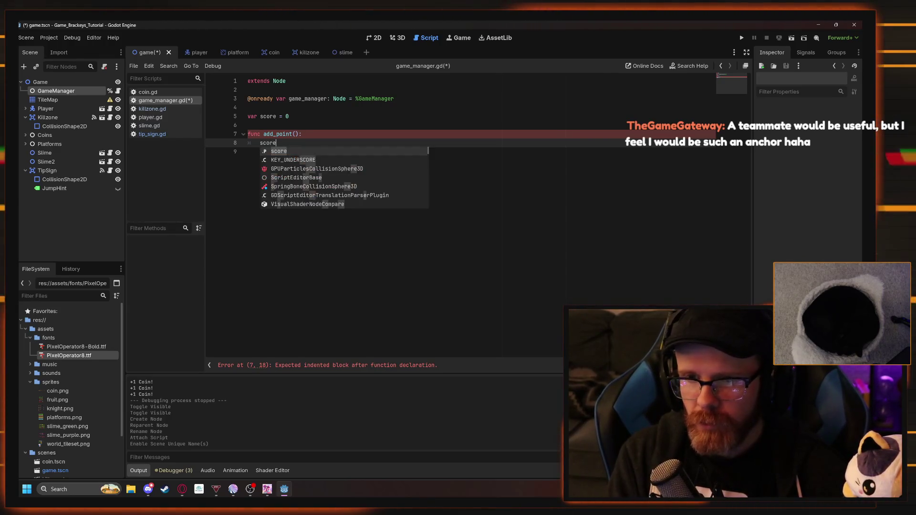
type(" 1")
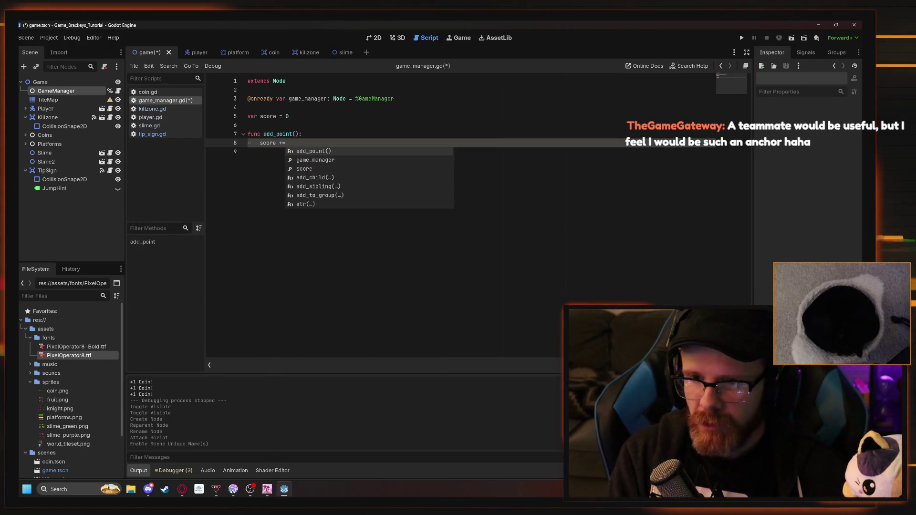
key("alt+Tab")
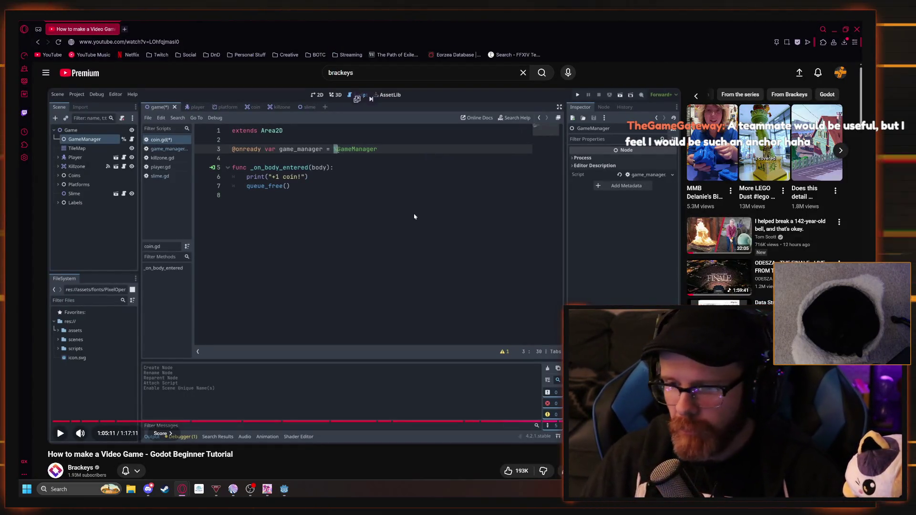
Rewind and replay the tutorial, pausing at 1:05:42 on add_point with print(score)
key("Left")
key("space")
key("Left")
key("Left")
key("Left")
key("Left")
key("Left")
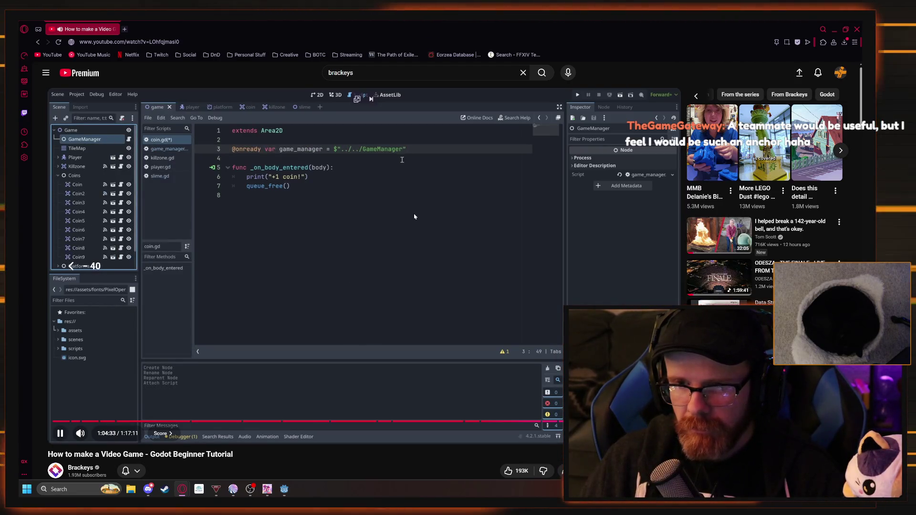
key("Left")
key("Left")
key("Left")
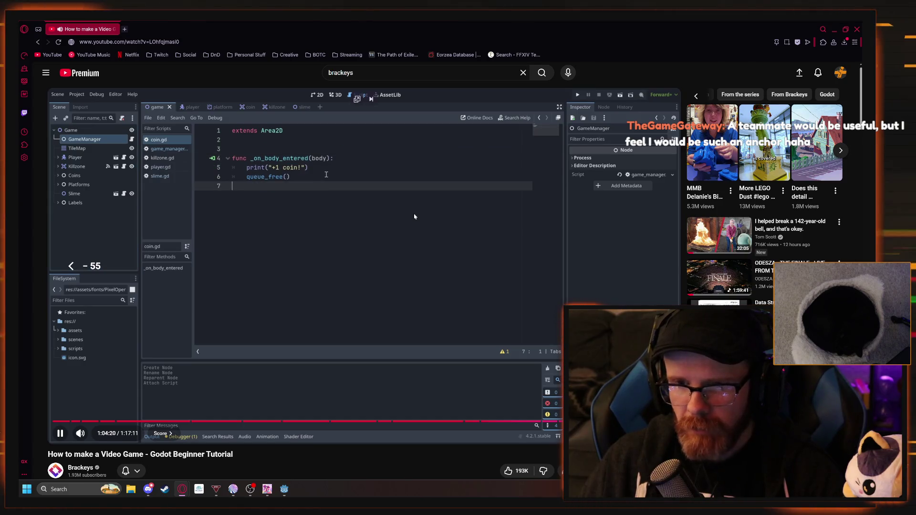
key("Right")
key("Right")
key("Right")
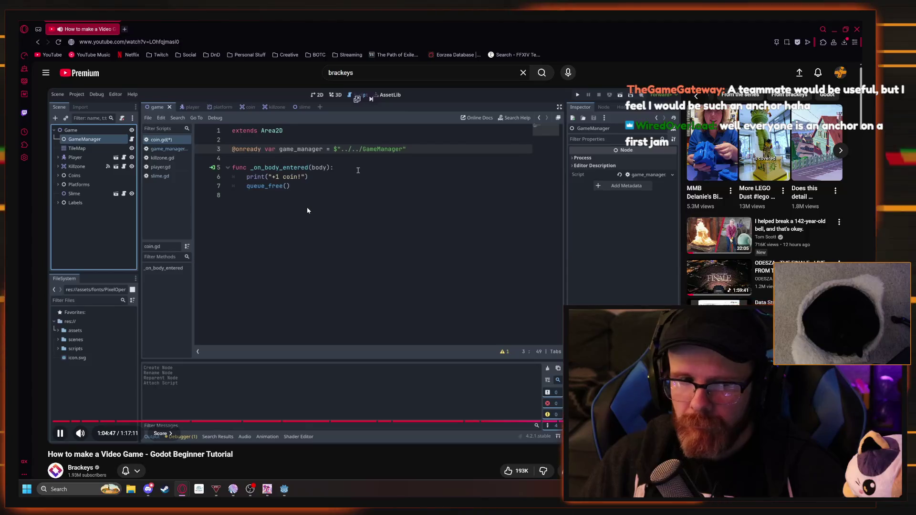
key("Right")
key("Right")
key("Right")
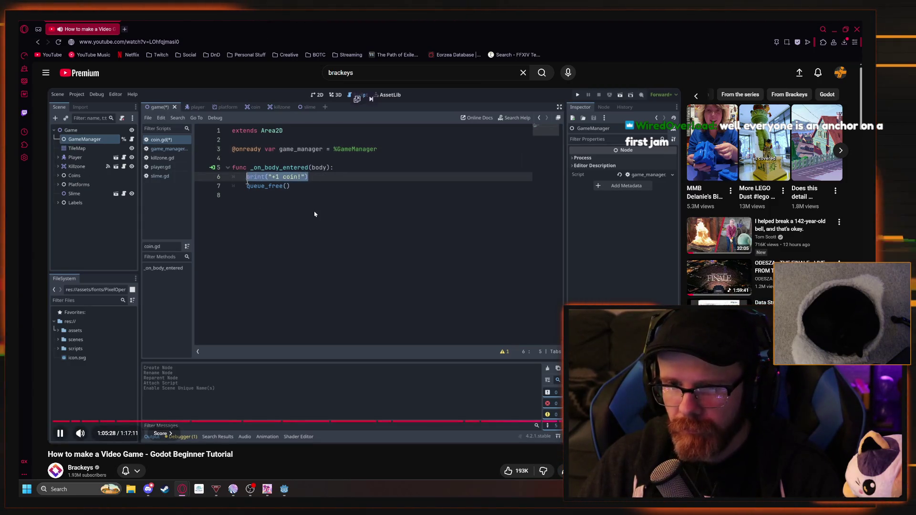
key("space")
key("Left")
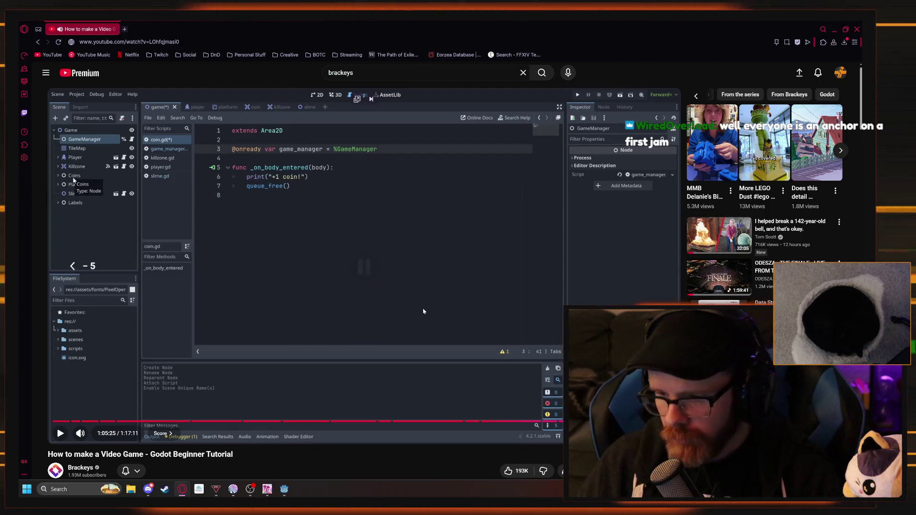
key("Left")
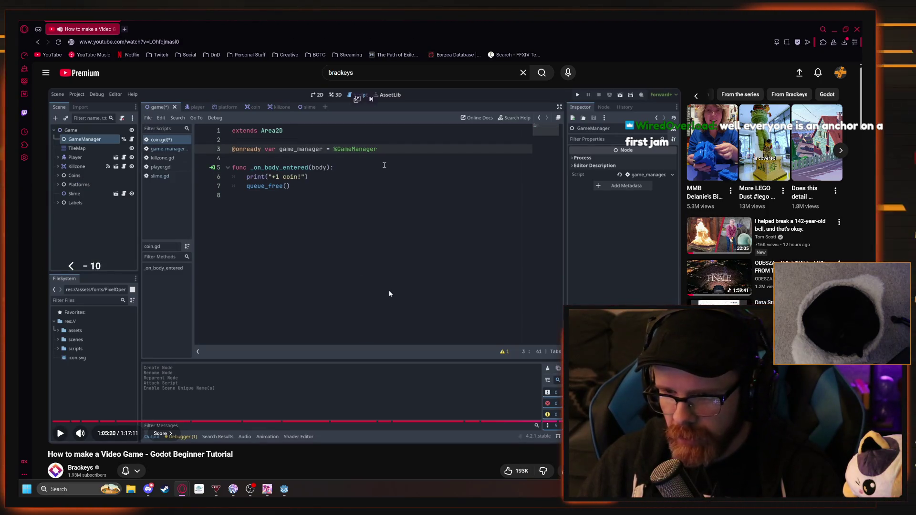
key("Left")
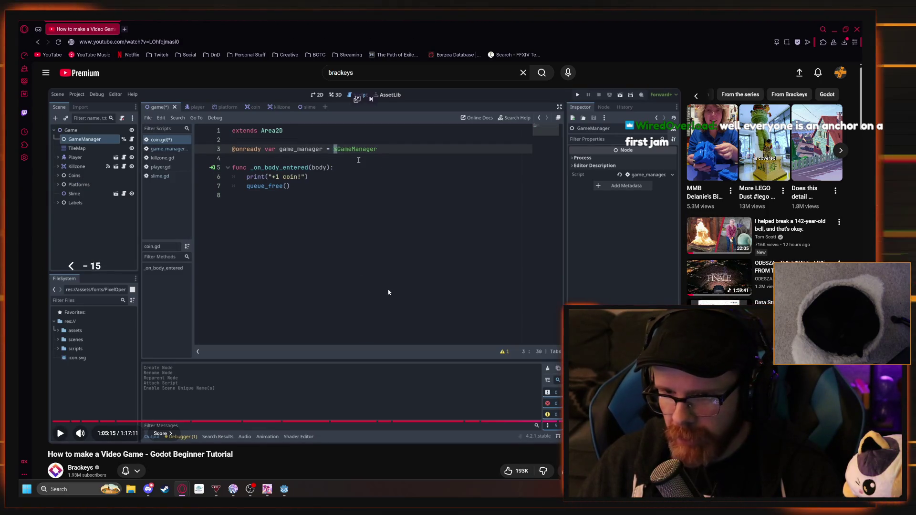
key("Left")
key("space")
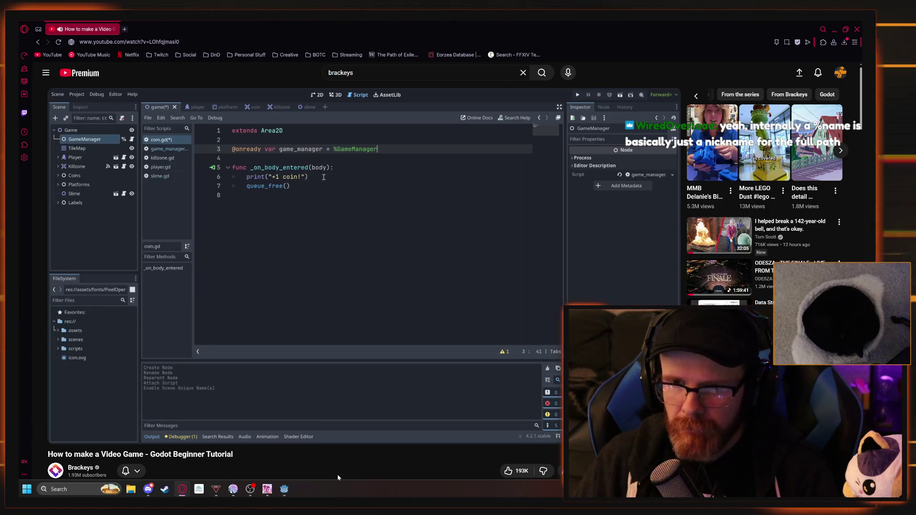
mouse_move(338, 379)
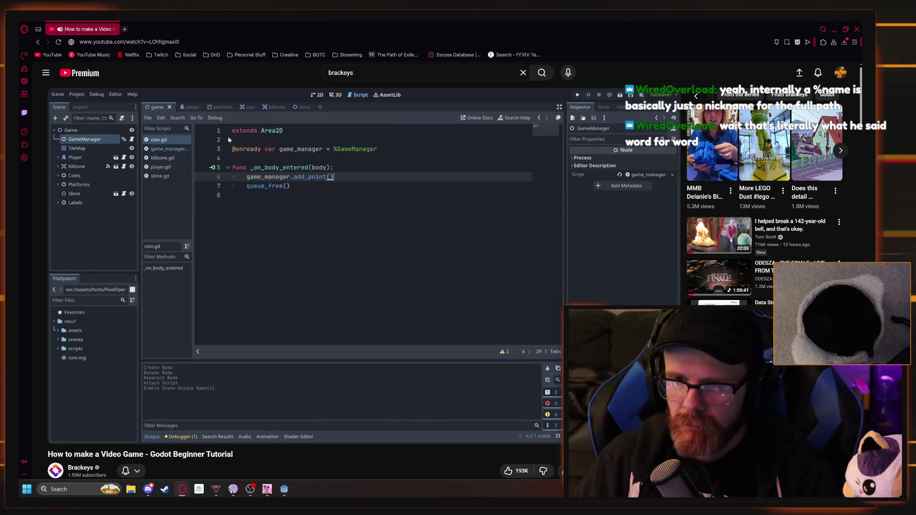
left_click(330, 371)
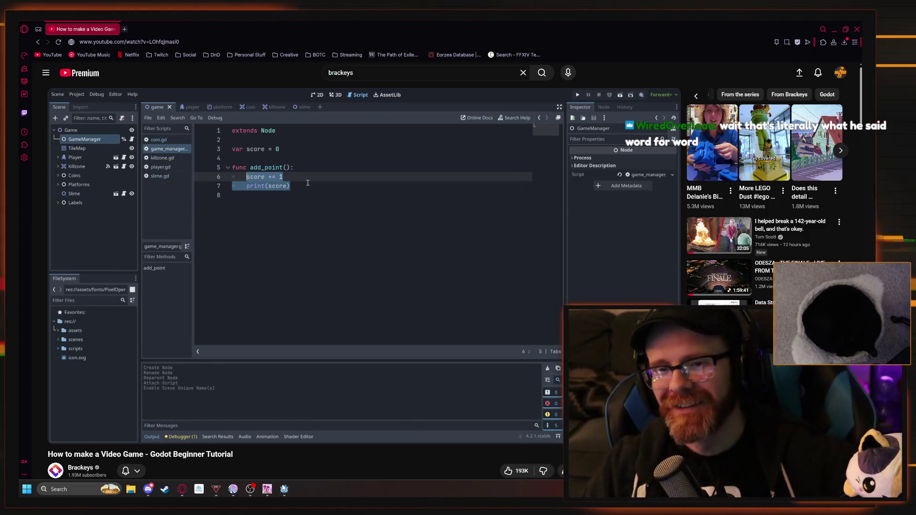
key("alt+Tab")
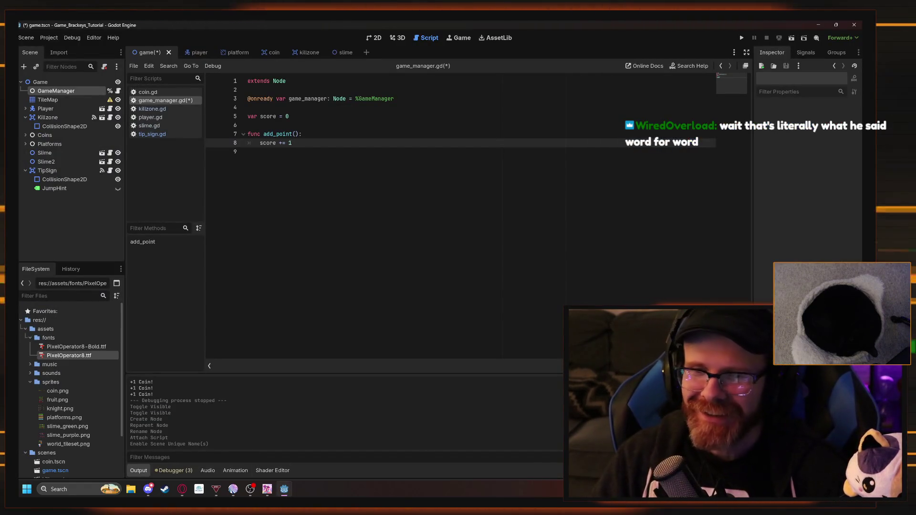
Compare the coin script's print line with the tutorial, then reopen game_manager.gd
key("Up")
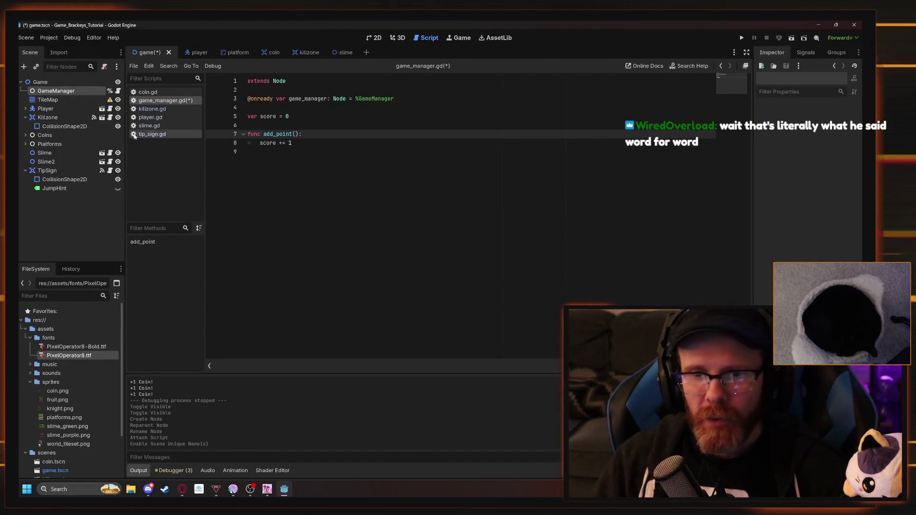
left_click(149, 93)
left_click(313, 125)
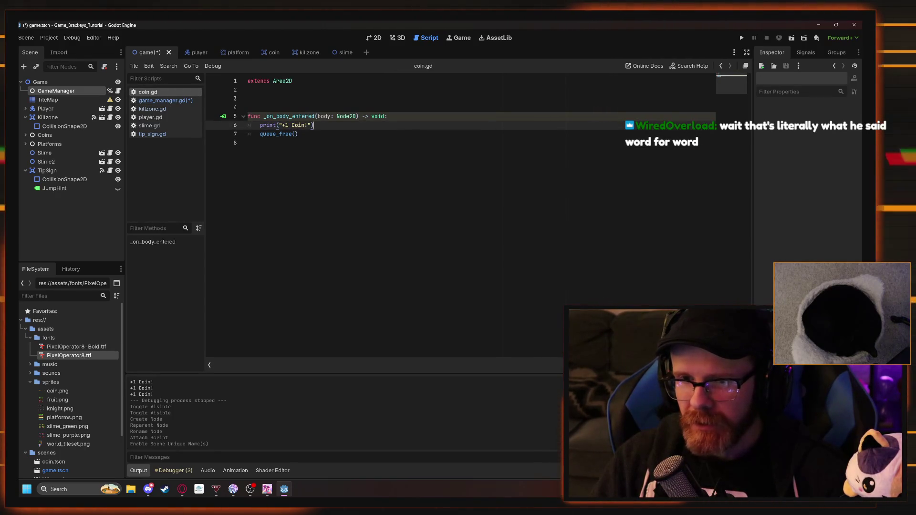
left_click_drag(262, 125, 261, 125)
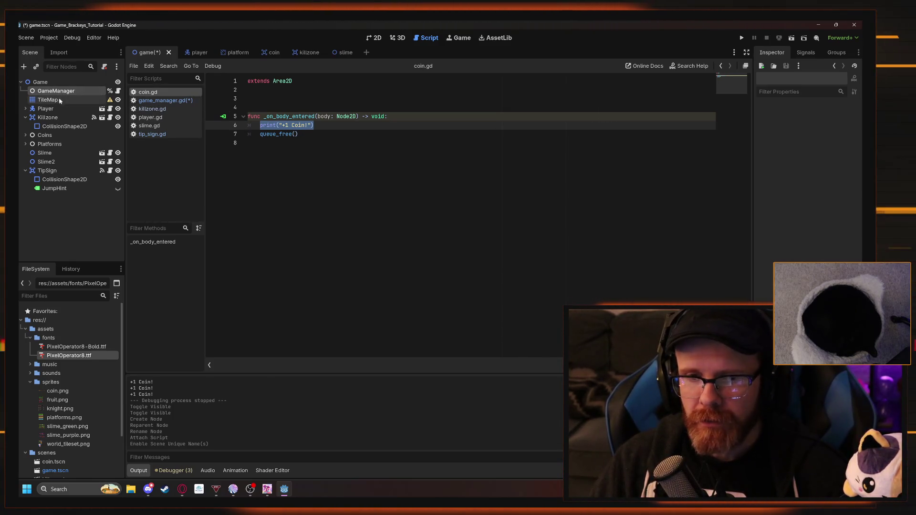
key("Right")
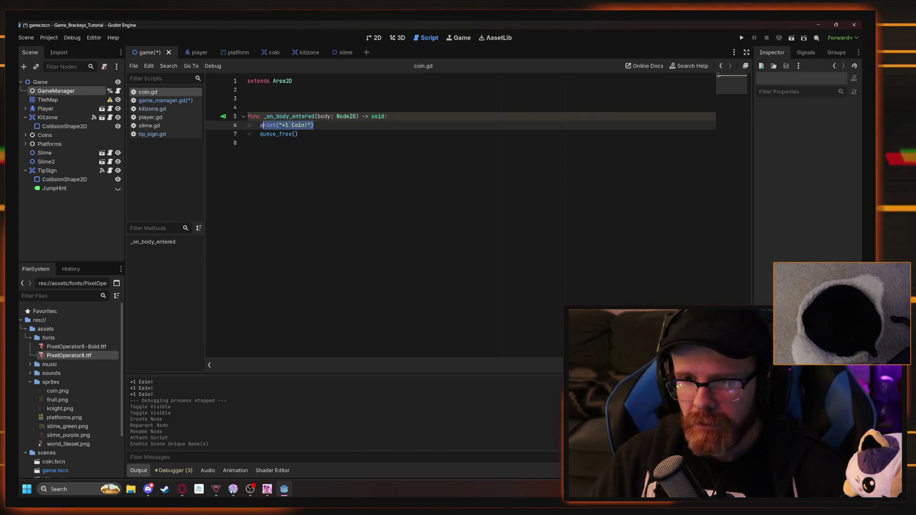
key("alt+Tab")
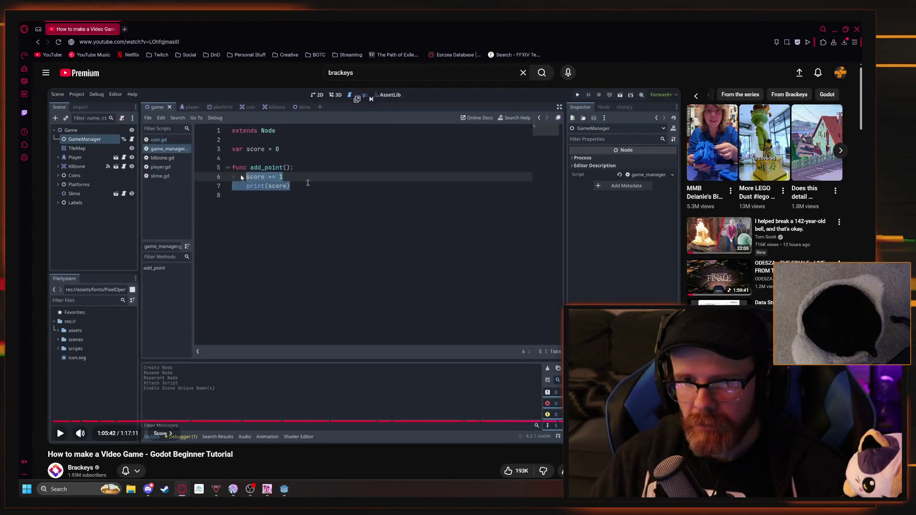
key("alt+Tab")
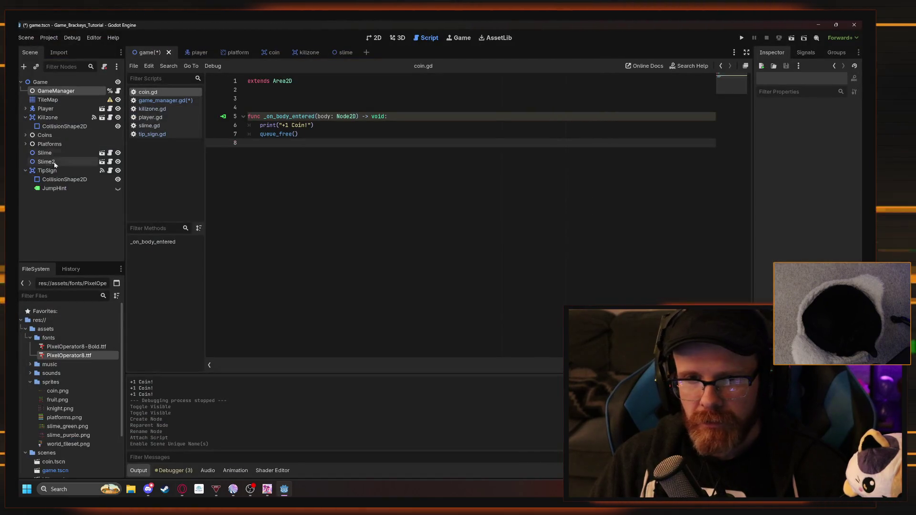
left_click(152, 133)
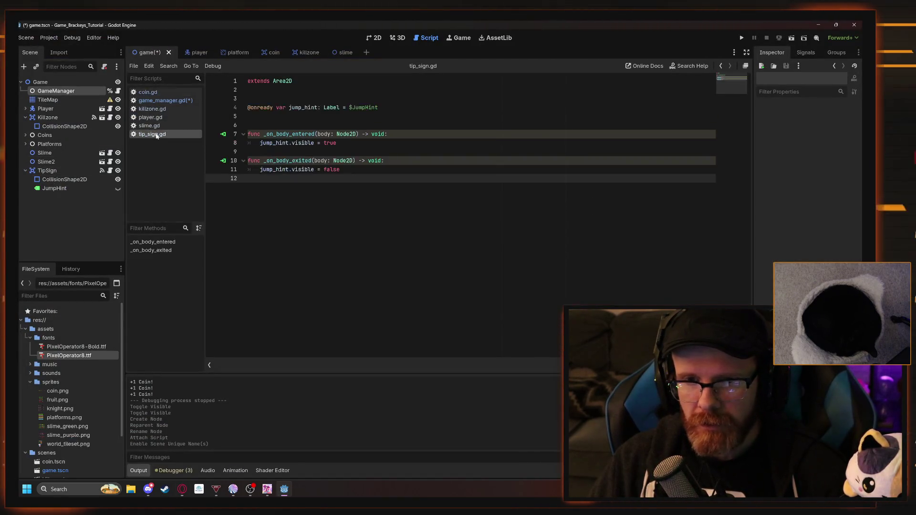
left_click(153, 100)
key("alt+Tab")
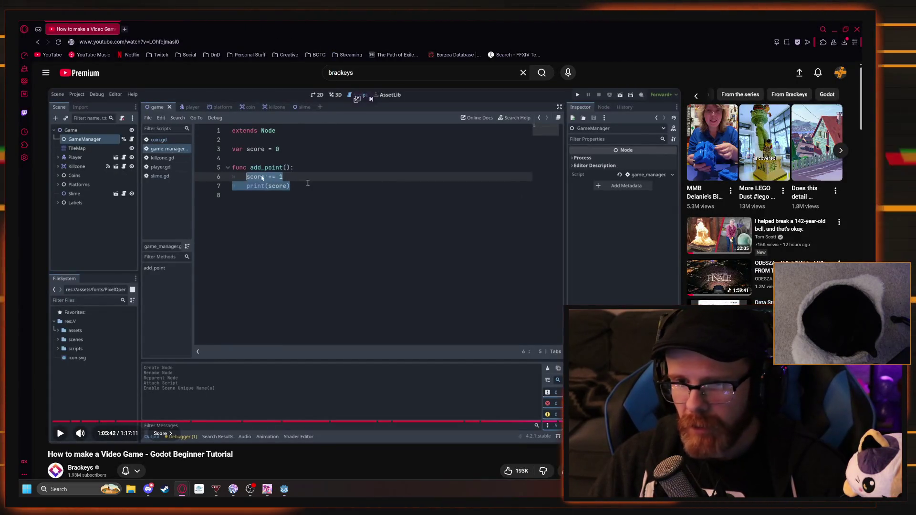
key("alt+Tab")
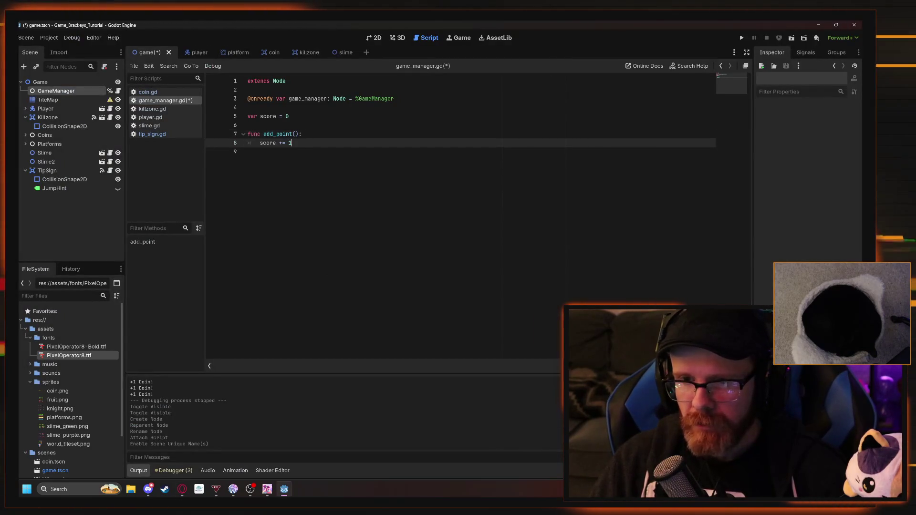
Add print(score) under score += 1 in the add_point function
key("Return")
type("print")
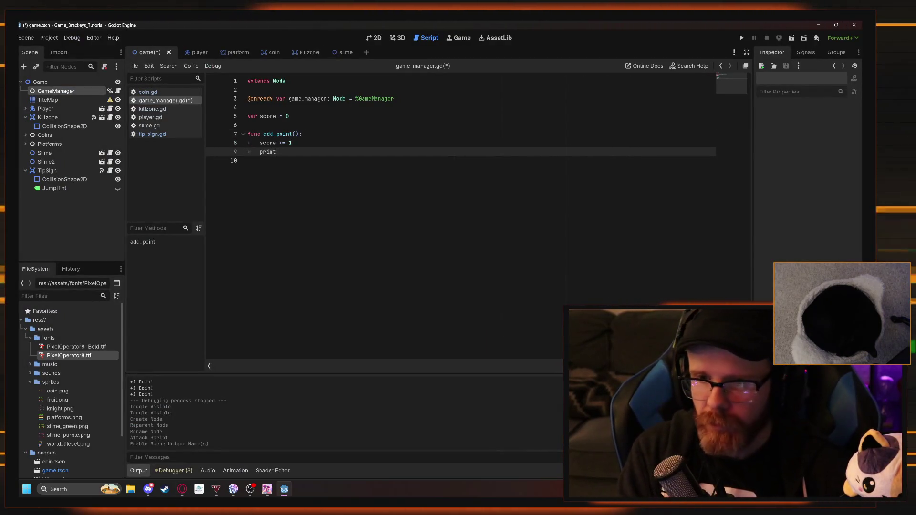
type("(score)")
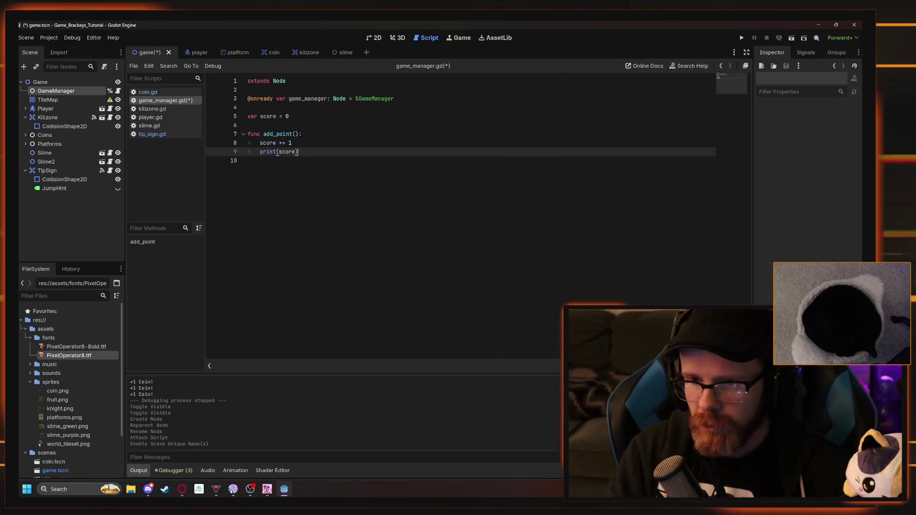
key("Return")
key("alt+Tab")
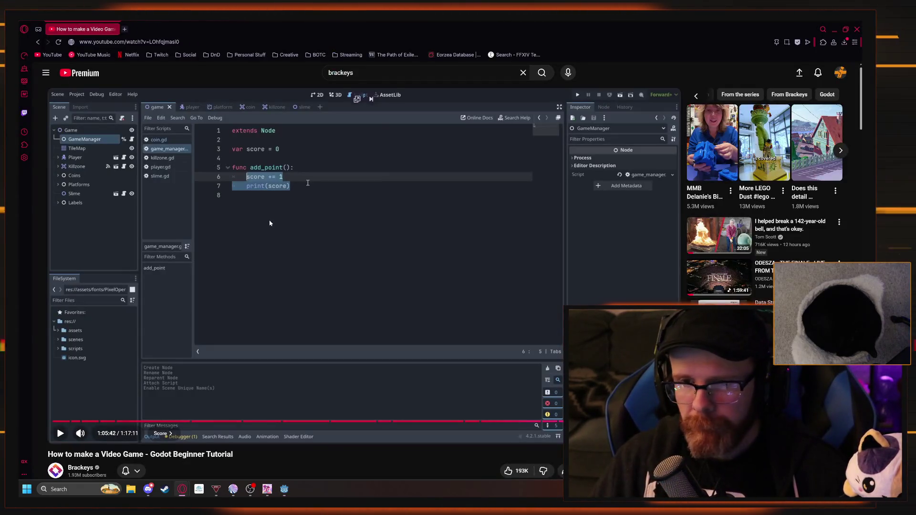
key("alt+Tab")
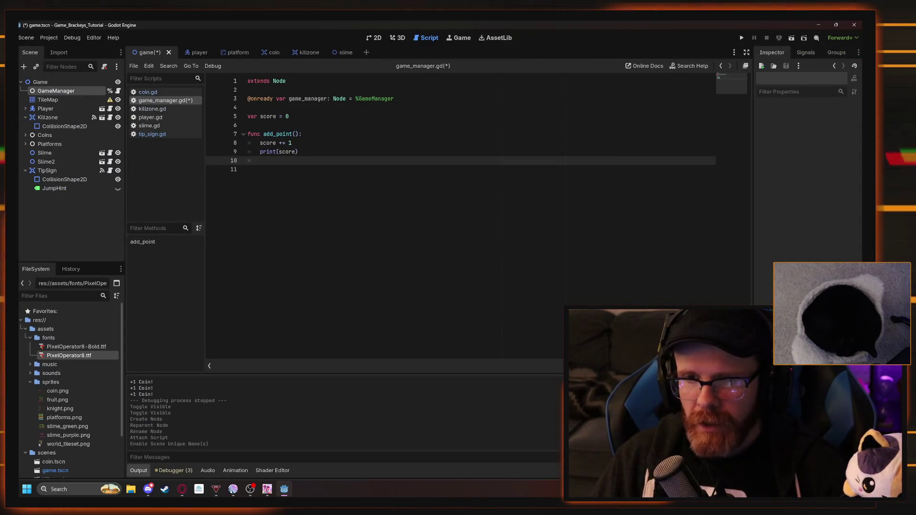
left_click_drag(394, 99, 298, 98)
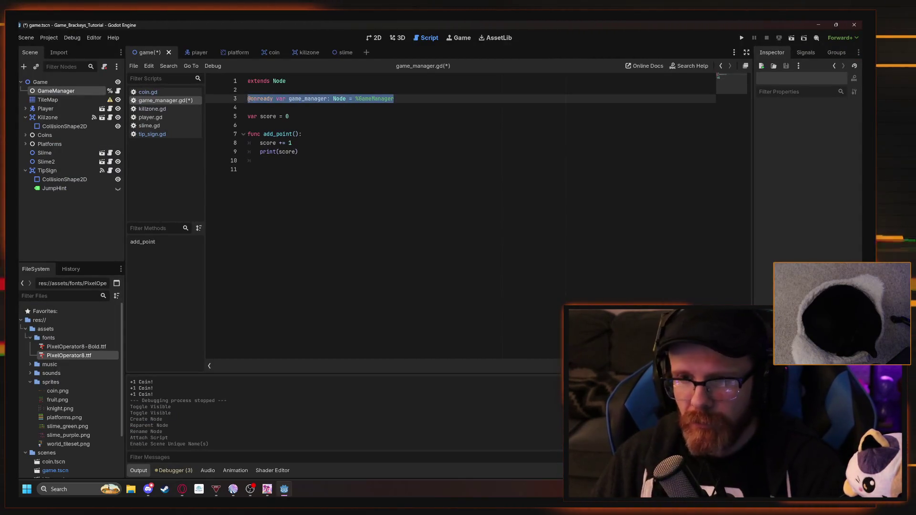
key("ctrl+x")
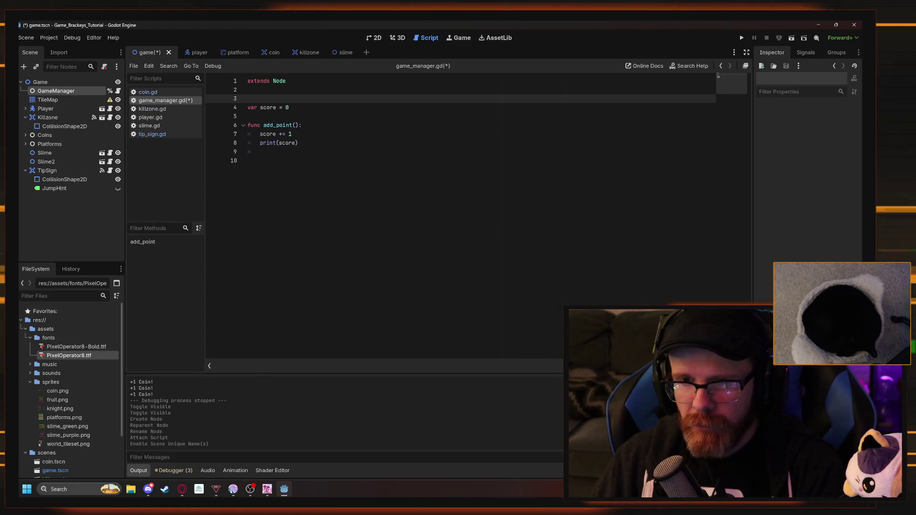
key("Delete")
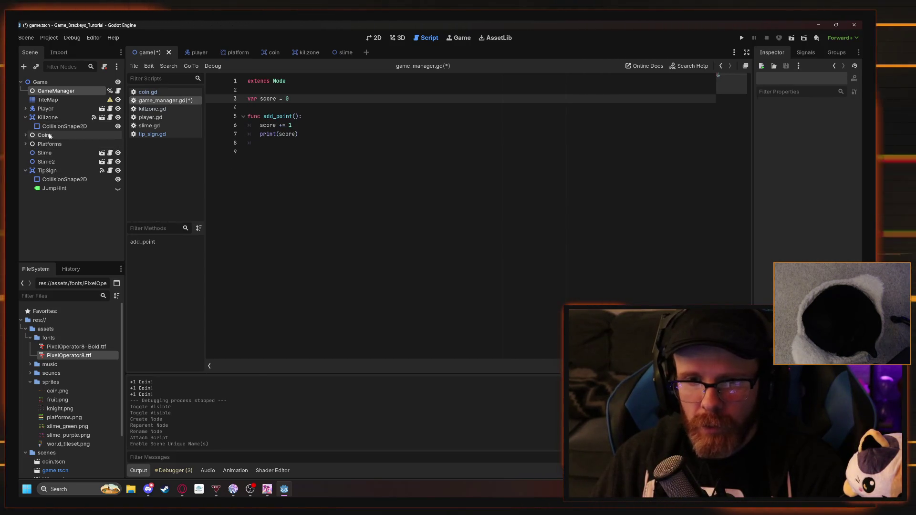
left_click(154, 93)
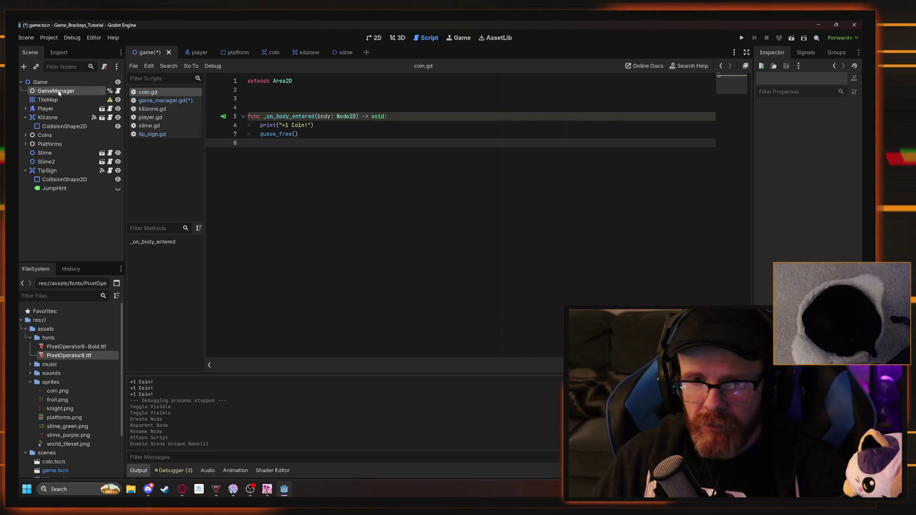
left_click_drag(70, 93, 286, 98, "ctrl")
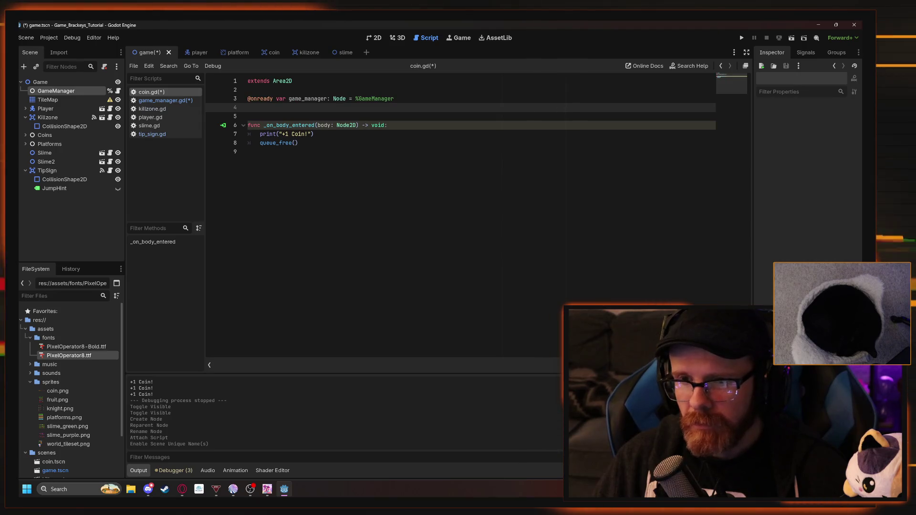
key("BackSpace")
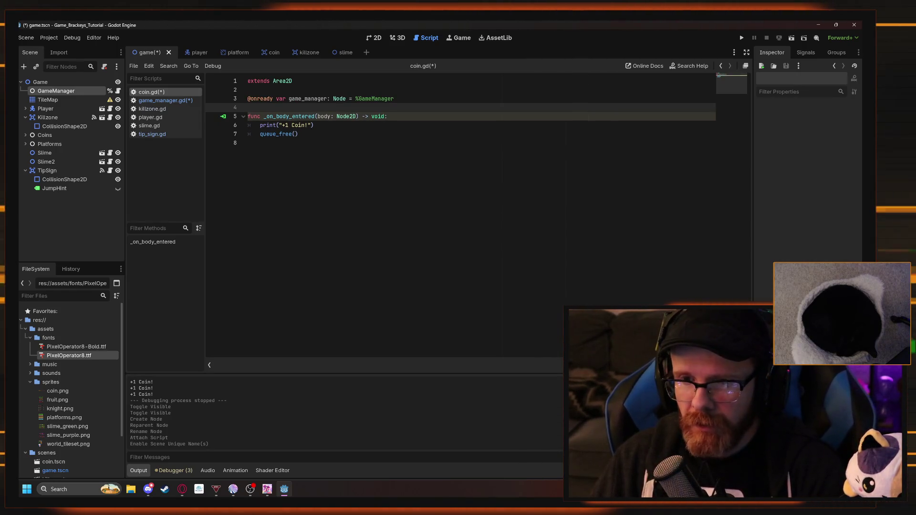
left_click_drag(260, 125, 305, 125)
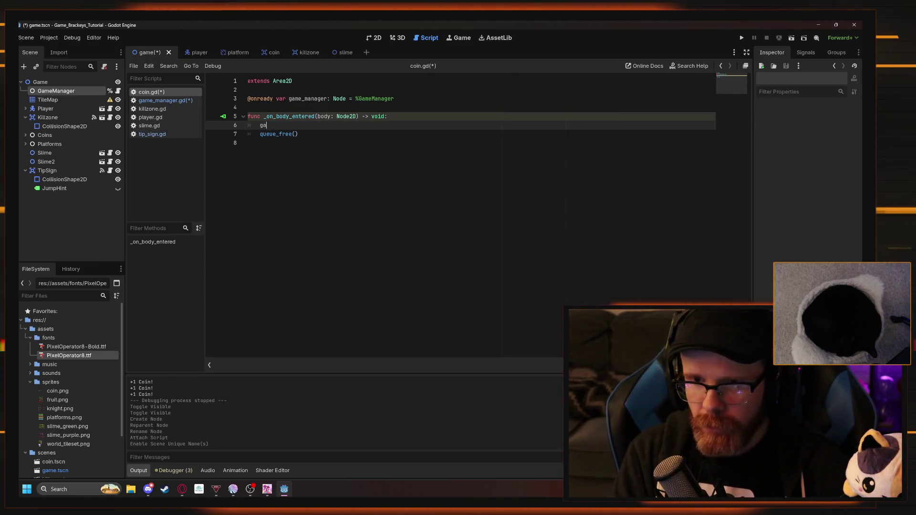
type("game_manager")
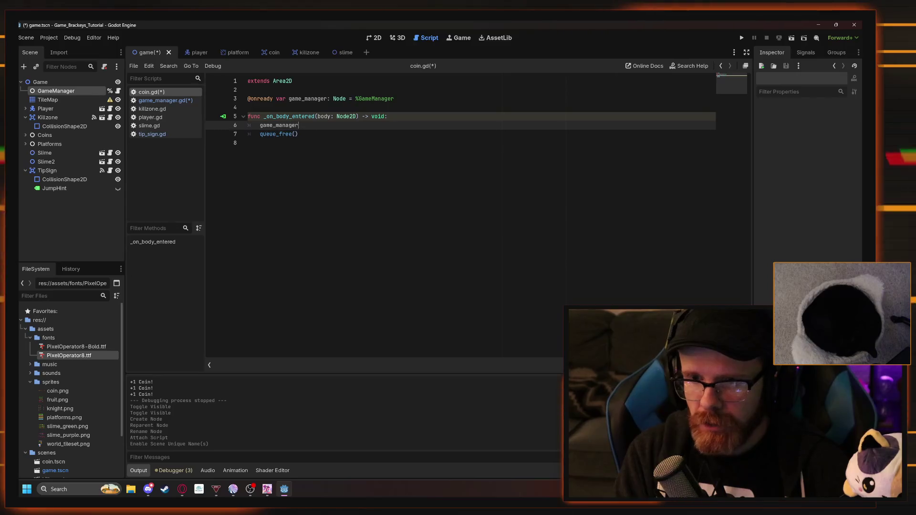
type(".add")
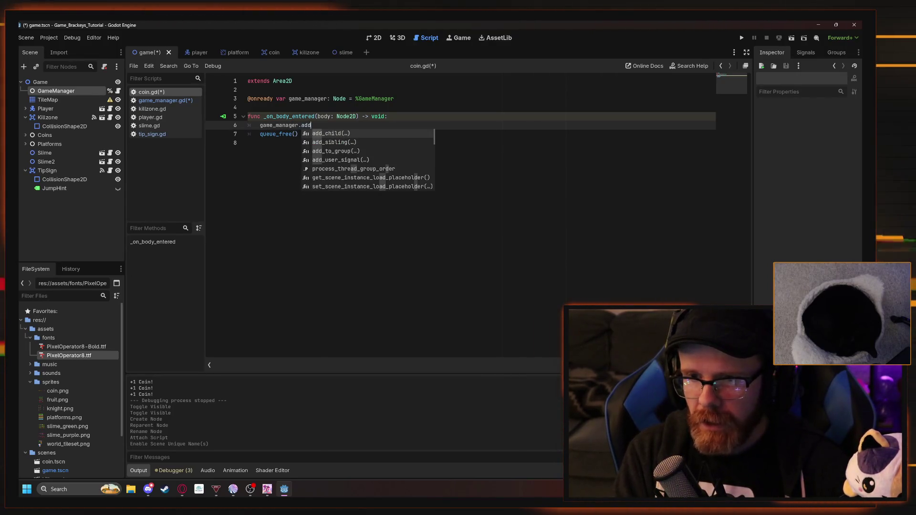
type("_point(")
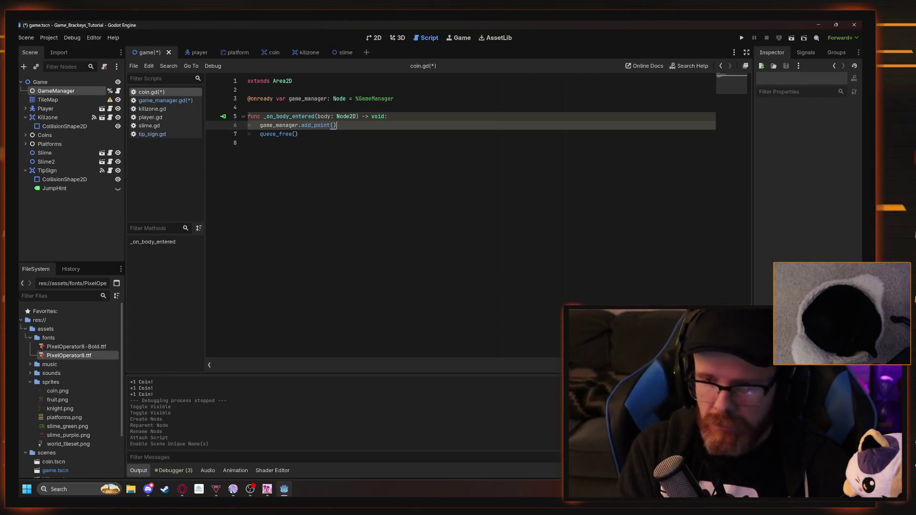
key("ctrl+s")
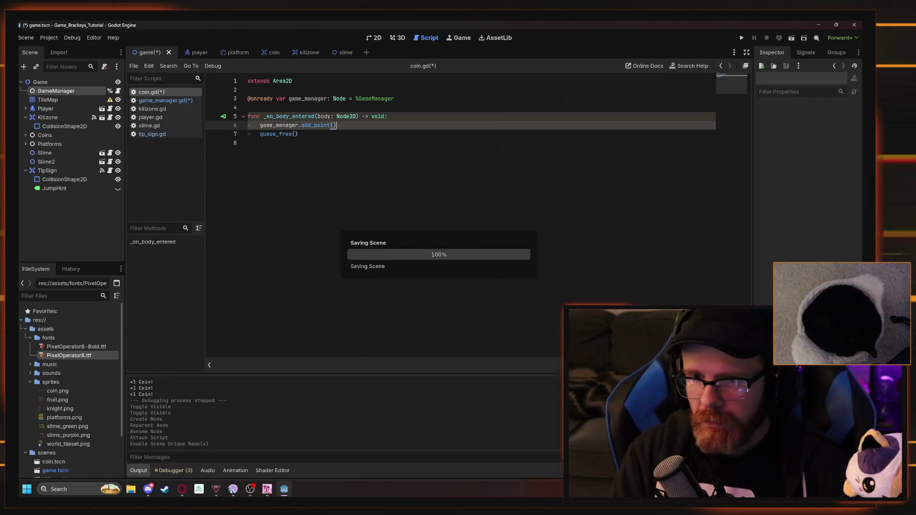
left_click(174, 102)
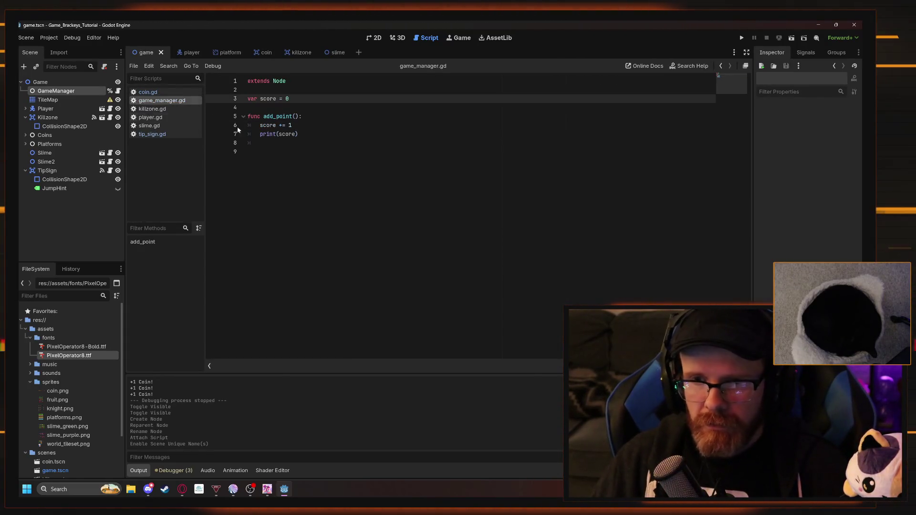
key("alt+Tab")
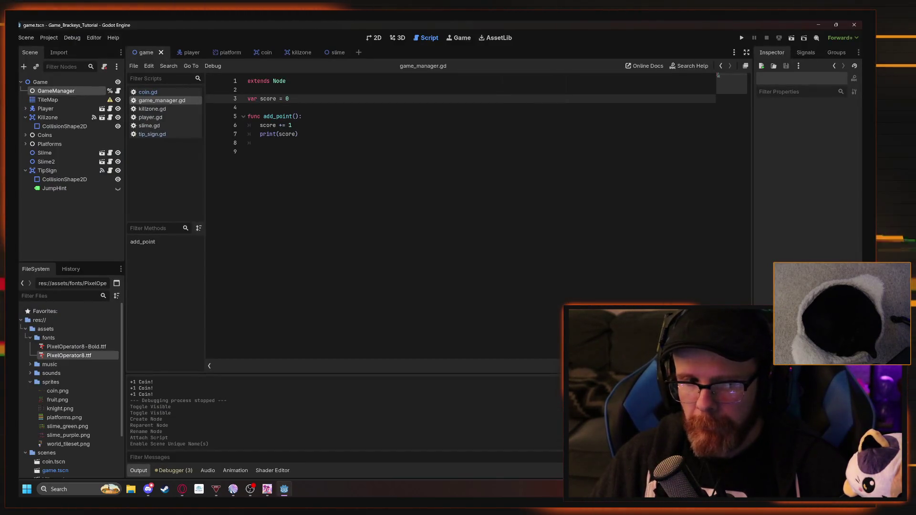
Run the game with F5, grab the first coin, and check the score printed in Output
left_click(563, 209)
key("F5")
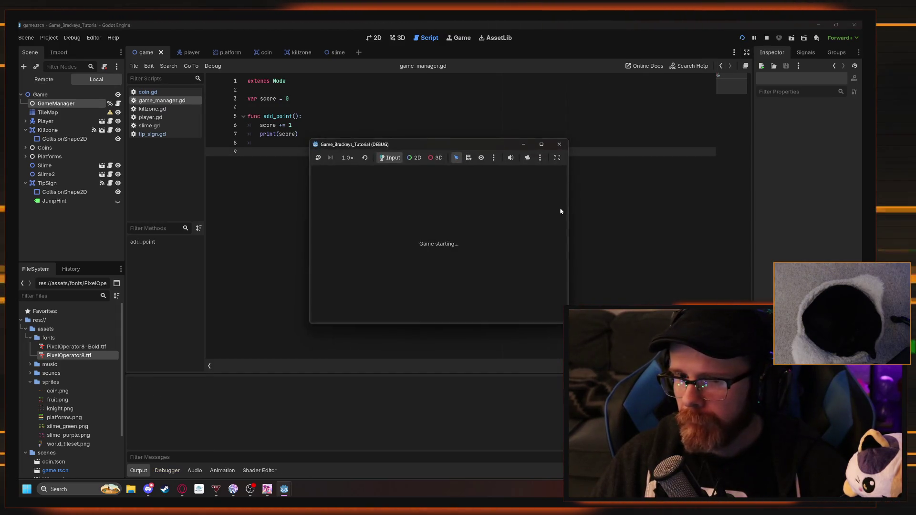
key("Right")
key("space")
key("Left")
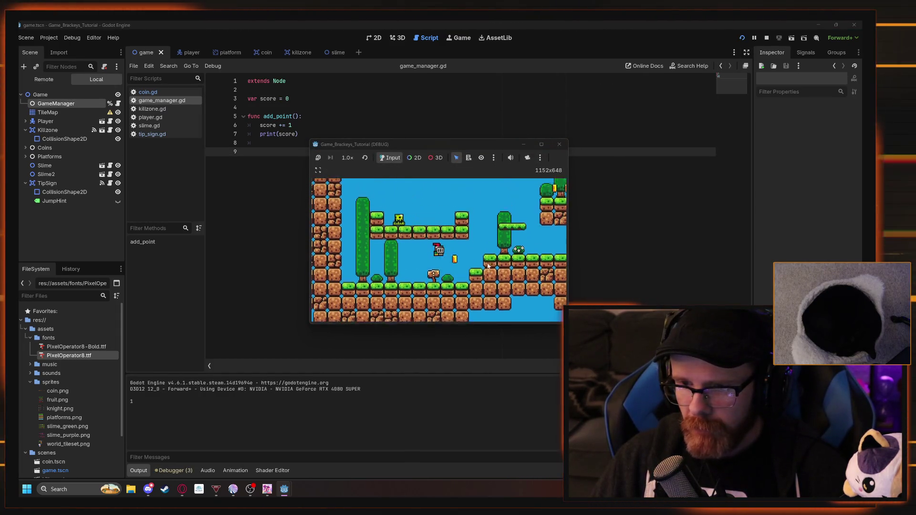
double_click(131, 401)
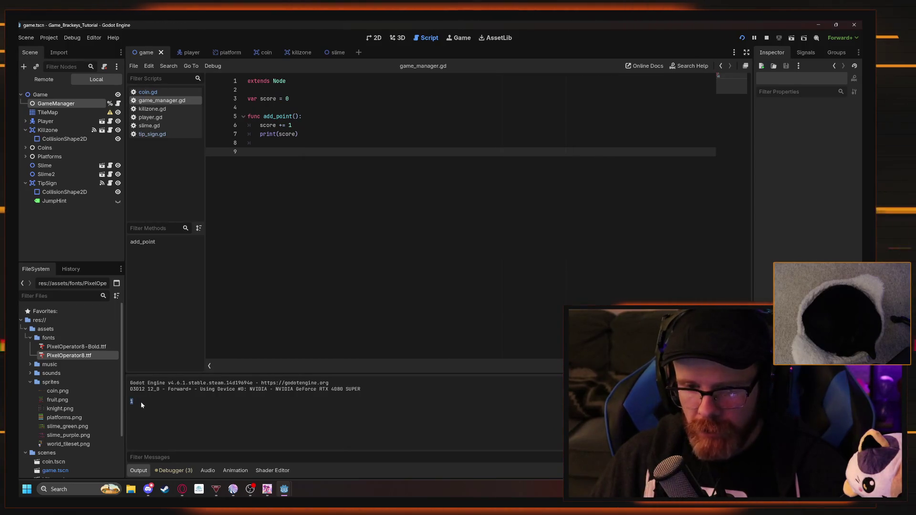
key("alt+Tab")
Keep running and jumping to collect coins until the score reaches 13, then stop the game
key("Right")
key("space")
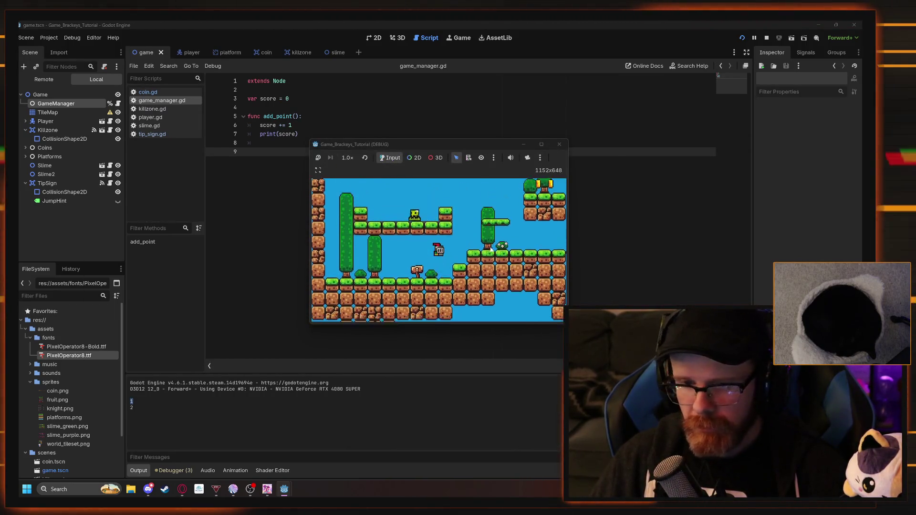
key("Right")
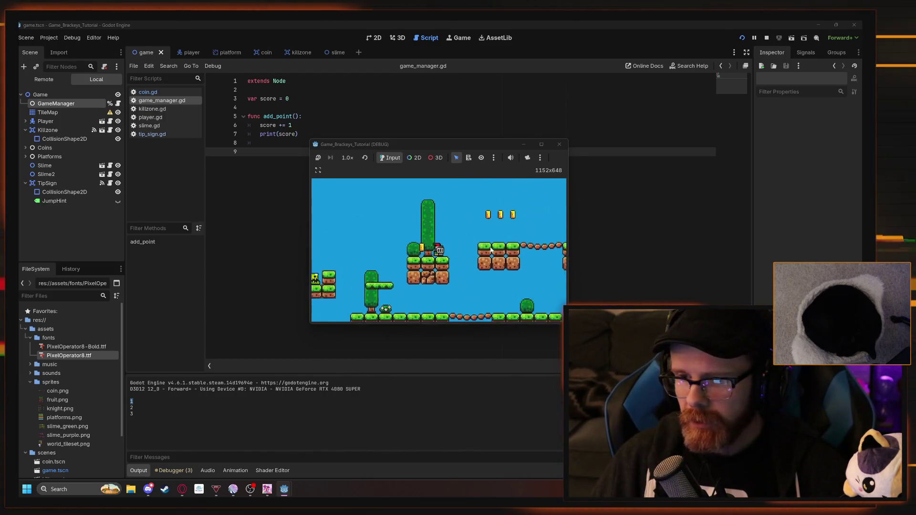
key("Right")
key("Left")
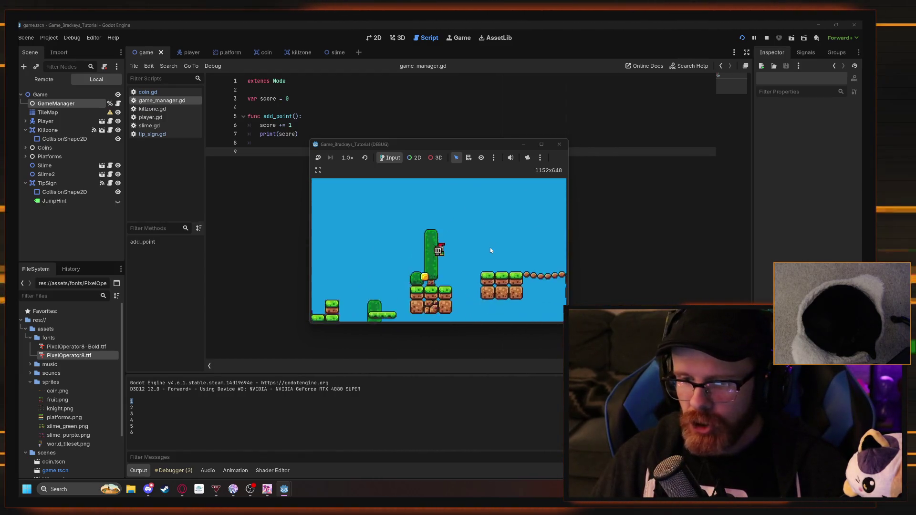
key("Right")
key("space")
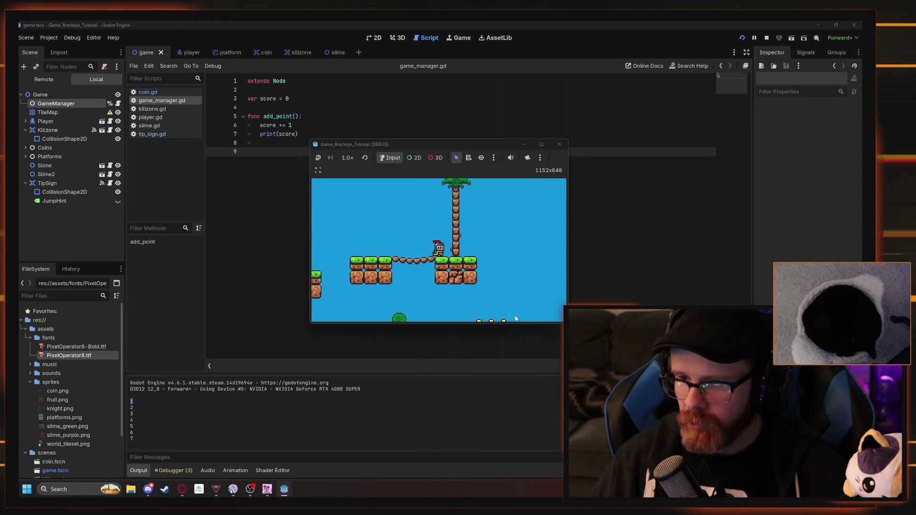
key("Right")
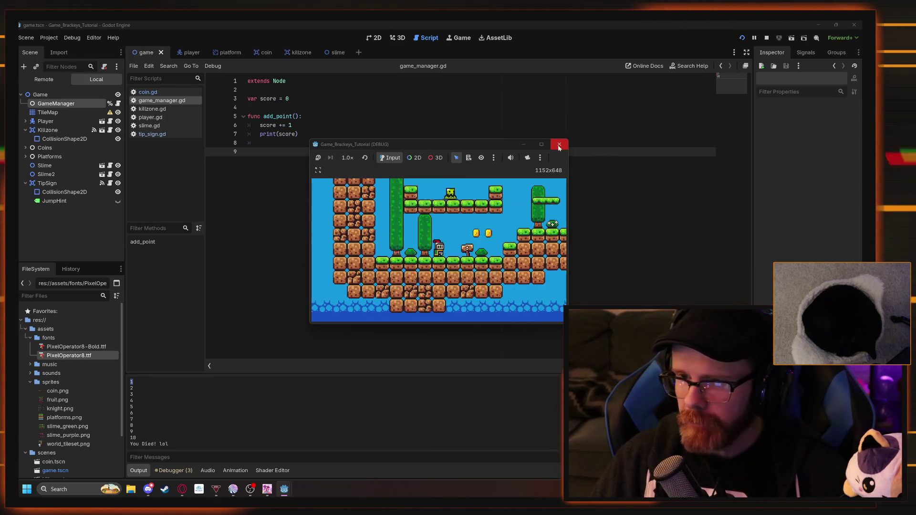
key("Right")
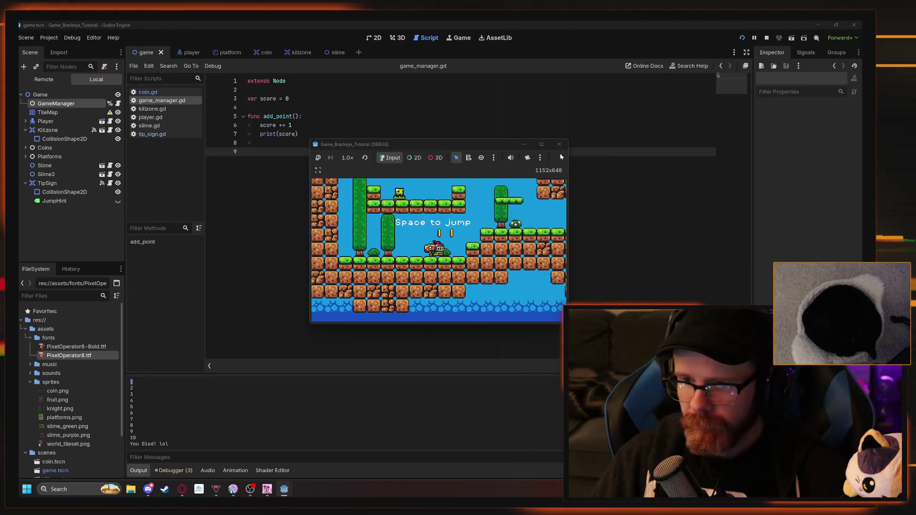
key("space")
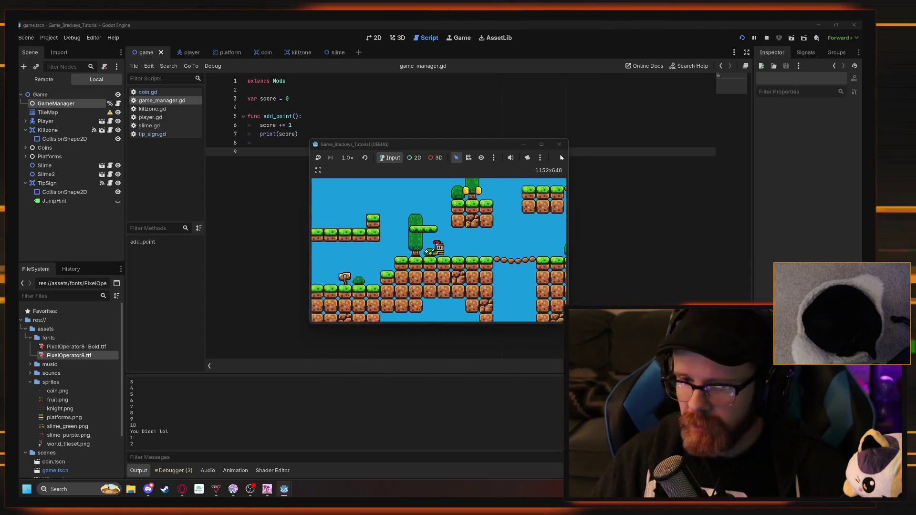
key("space")
key("space")
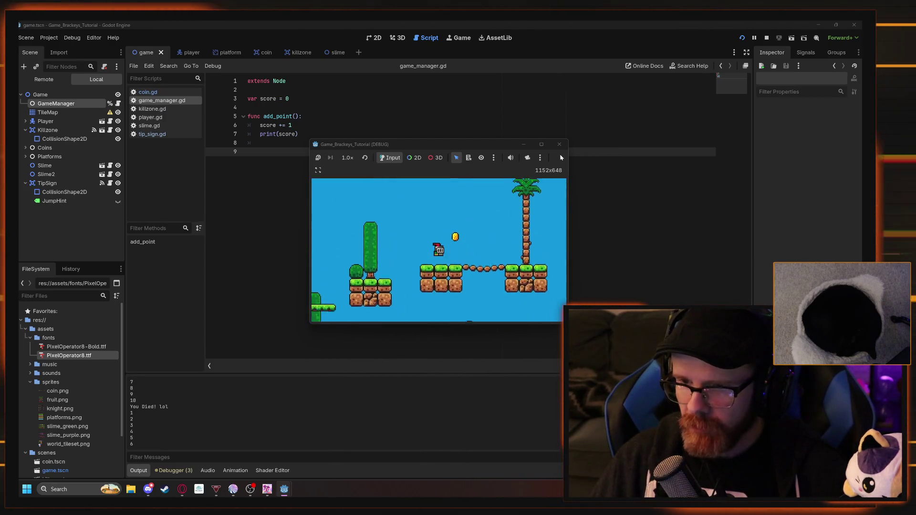
key("Right")
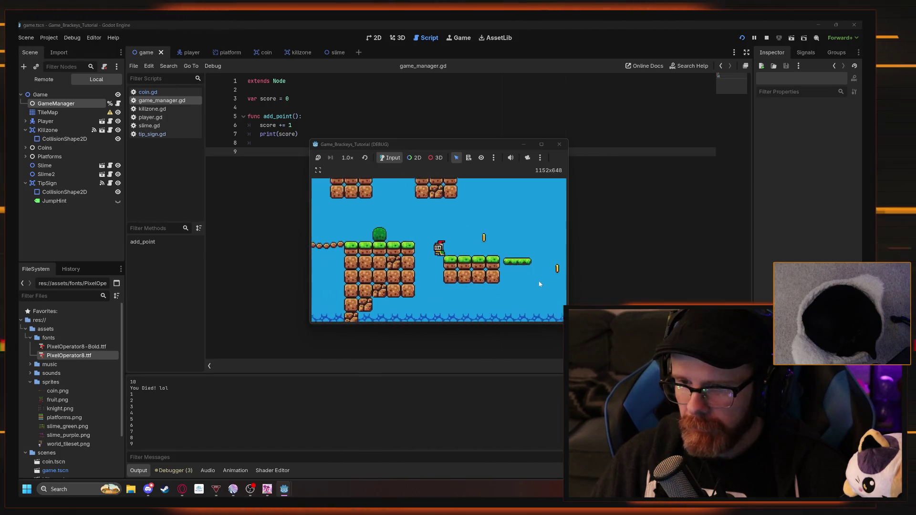
key("Right")
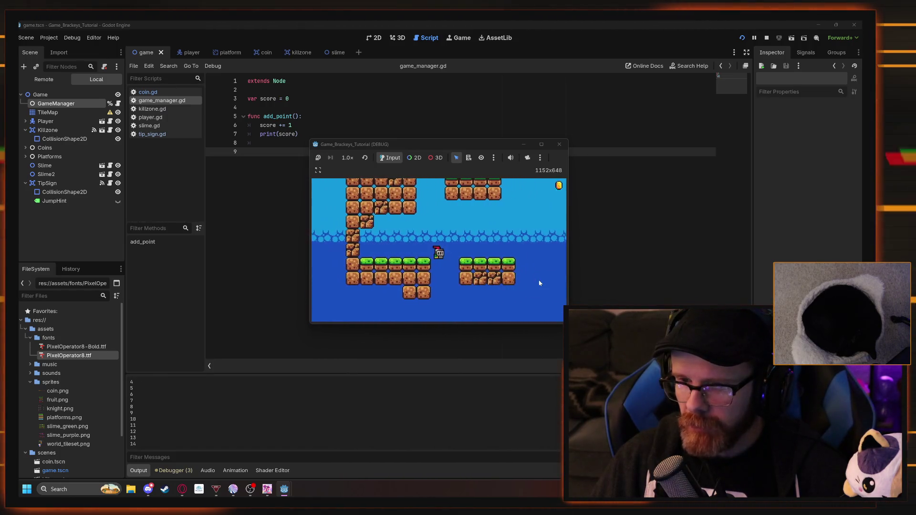
left_click(560, 144)
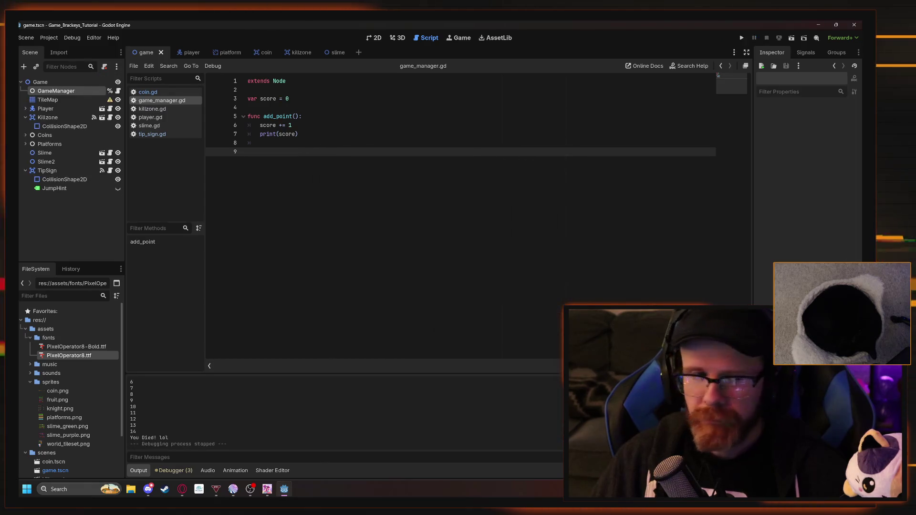
key("BackSpace")
key("BackSpace")
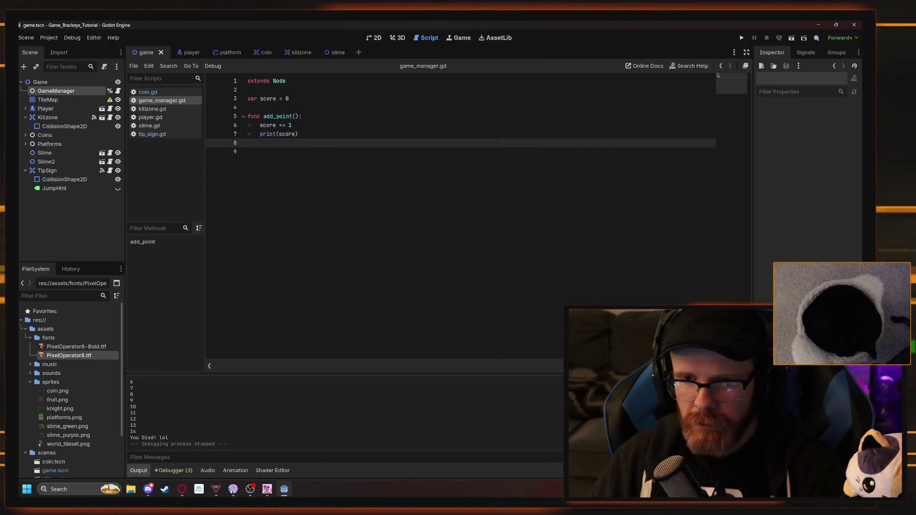
key("Return")
key("Return")
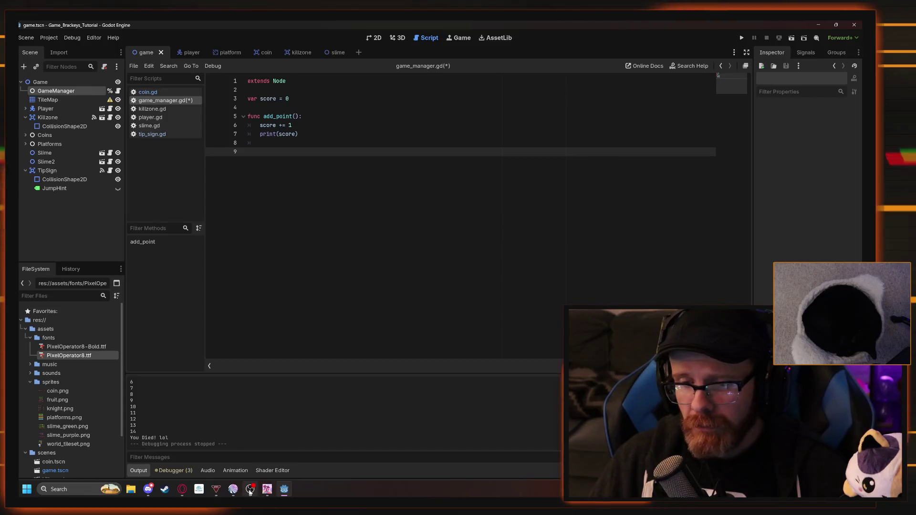
left_click(280, 134)
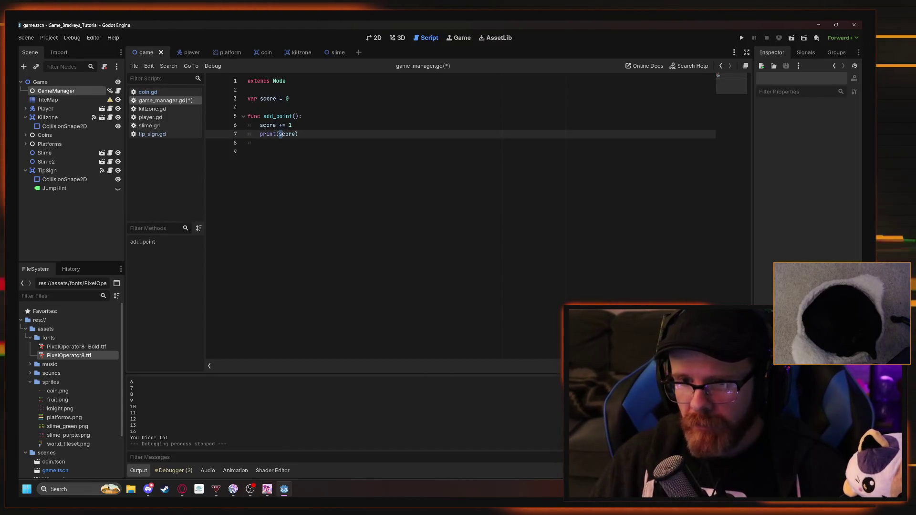
left_click(267, 152)
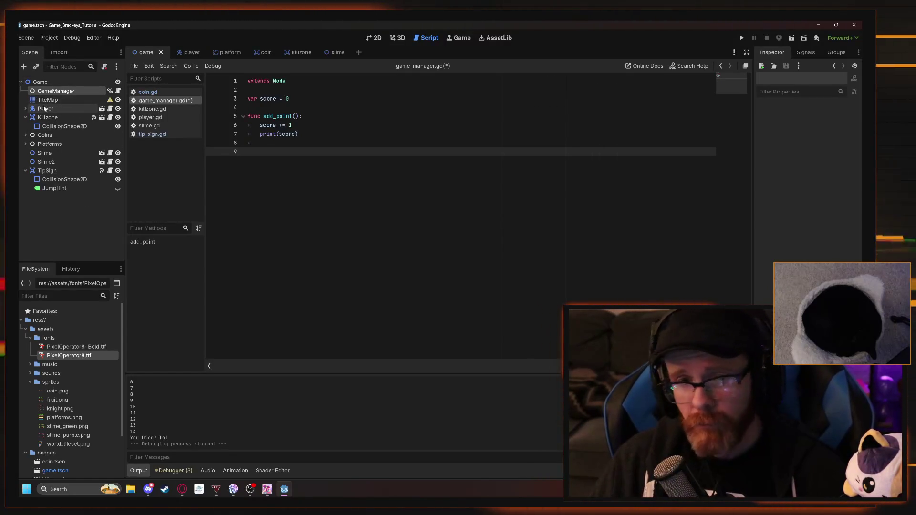
Add a Label node as a child of Player's Camera2D, keeping the default name Label
left_click(26, 109)
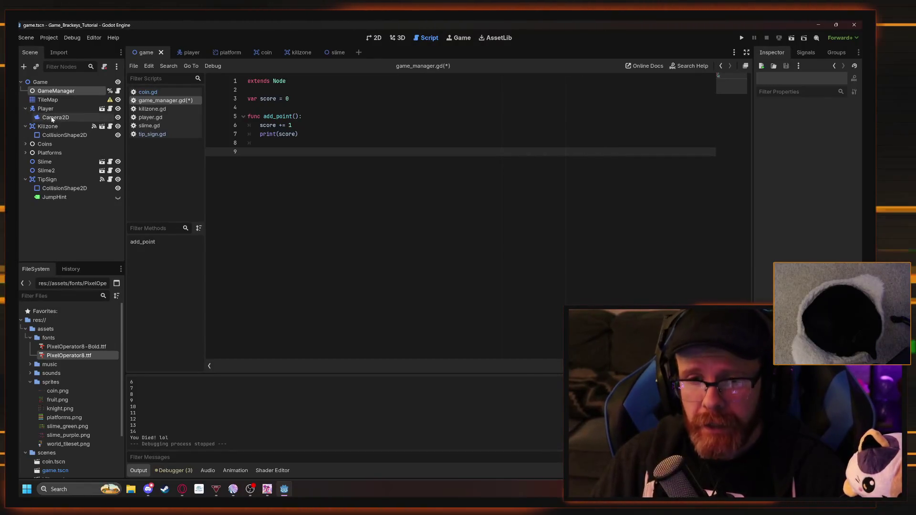
left_click(48, 118)
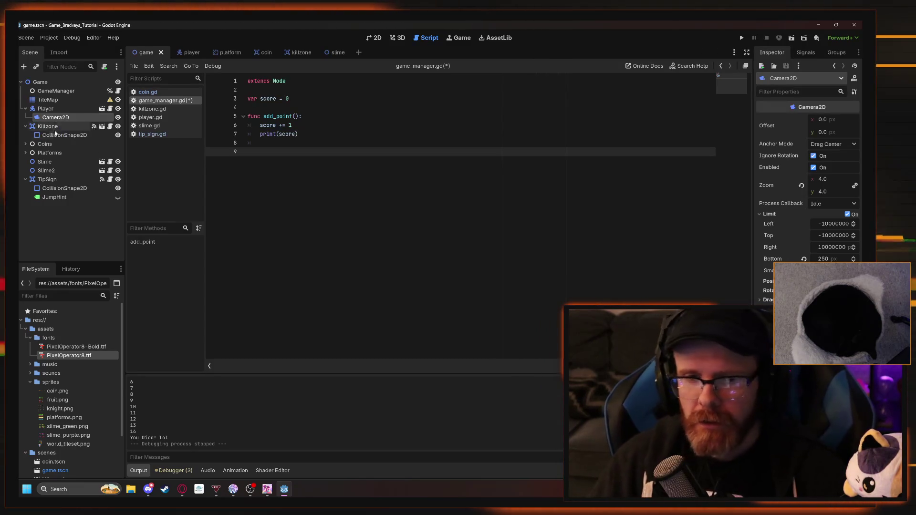
right_click(65, 118)
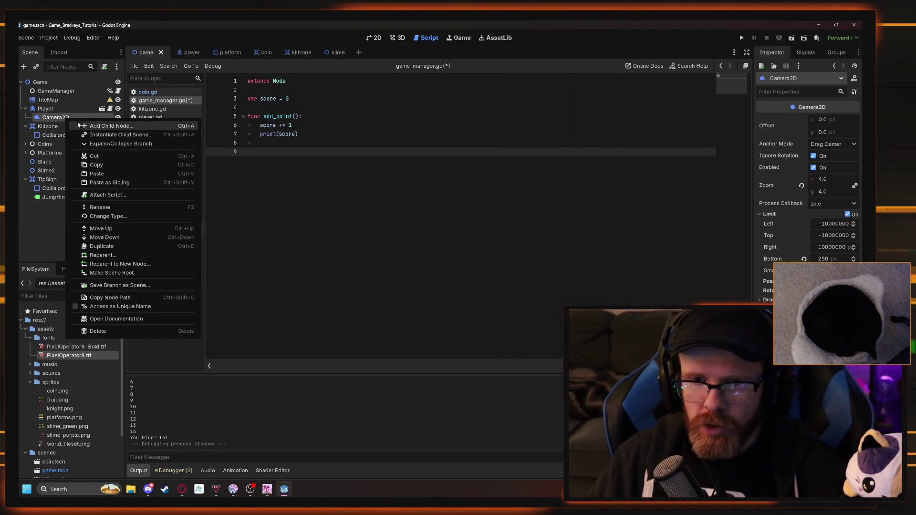
left_click(100, 125)
type("la")
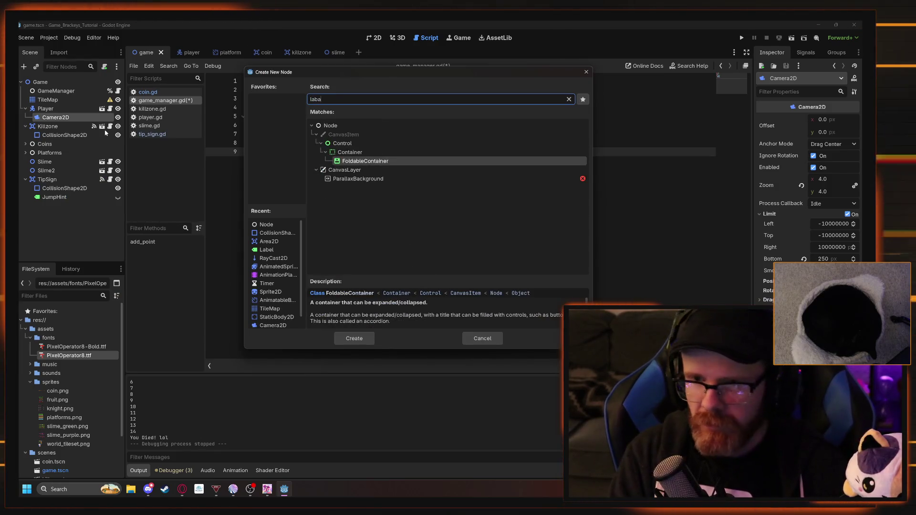
type("el")
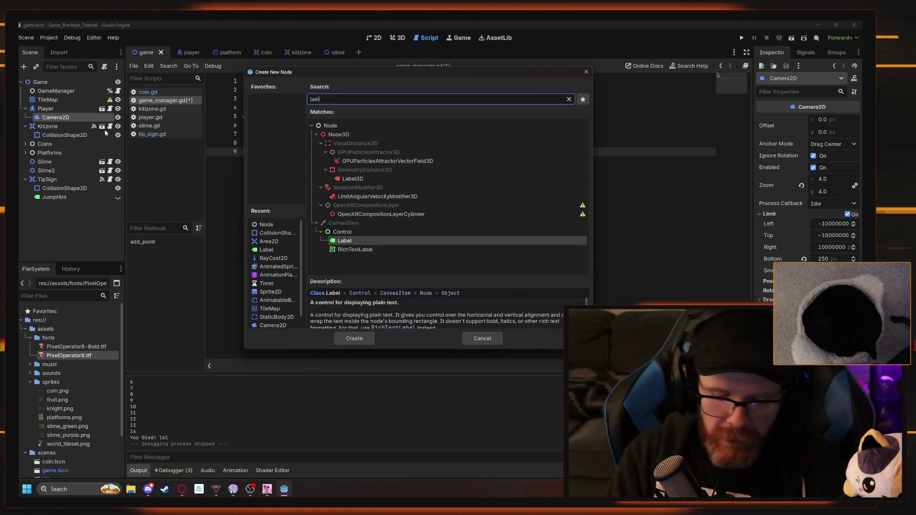
key("Return")
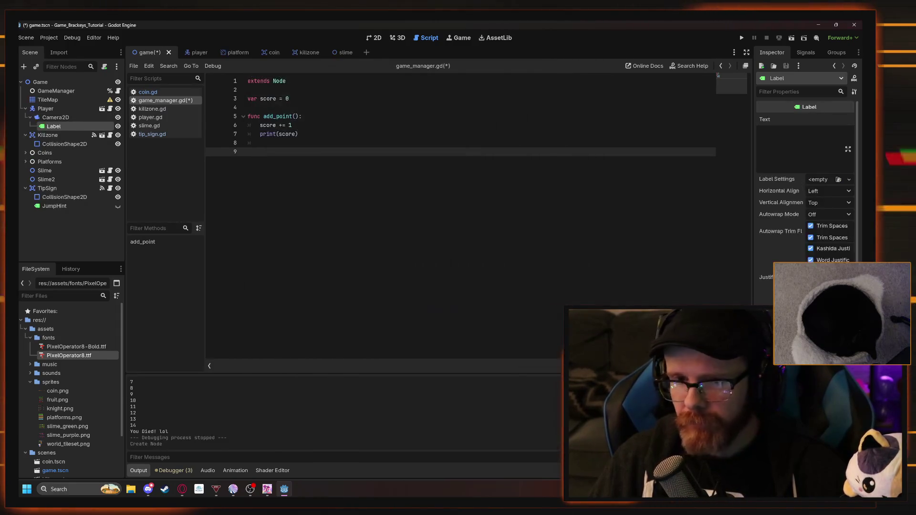
key("F2")
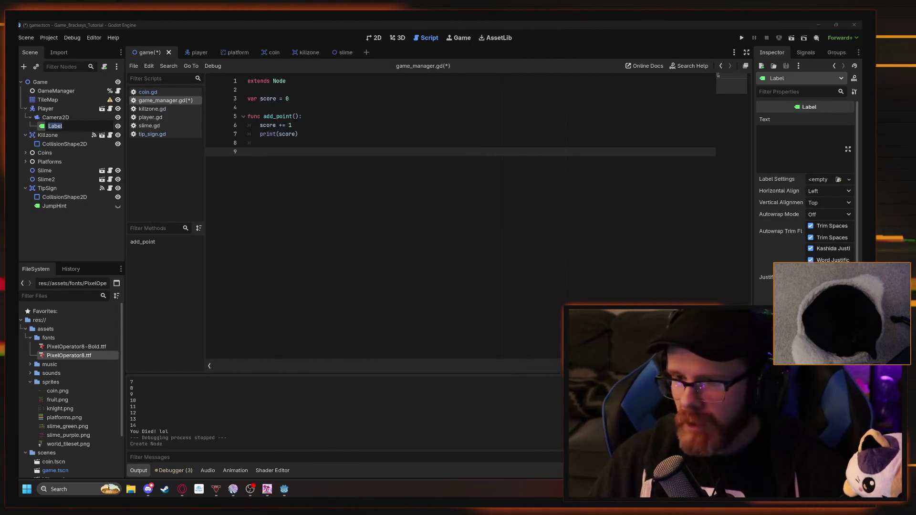
key("Return")
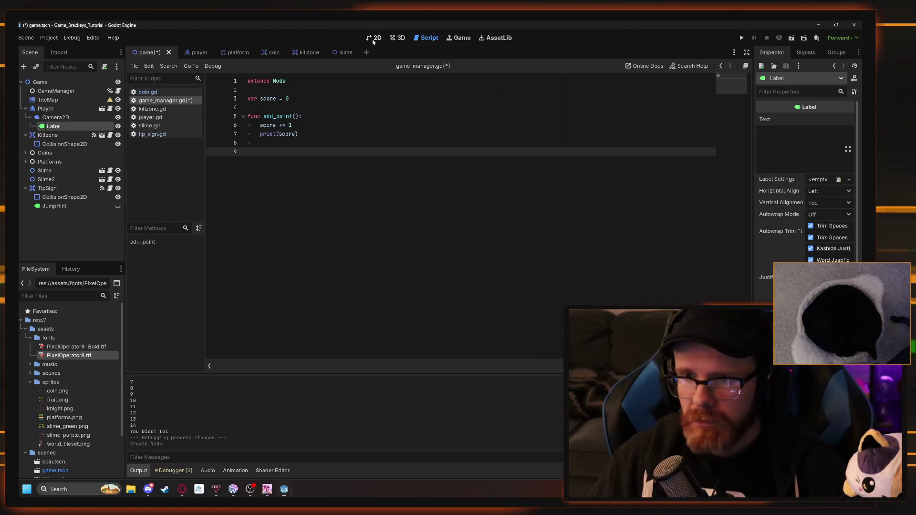
In the 2D view, hide the TileMap so the camera frame and new Label are visible
left_click(374, 38)
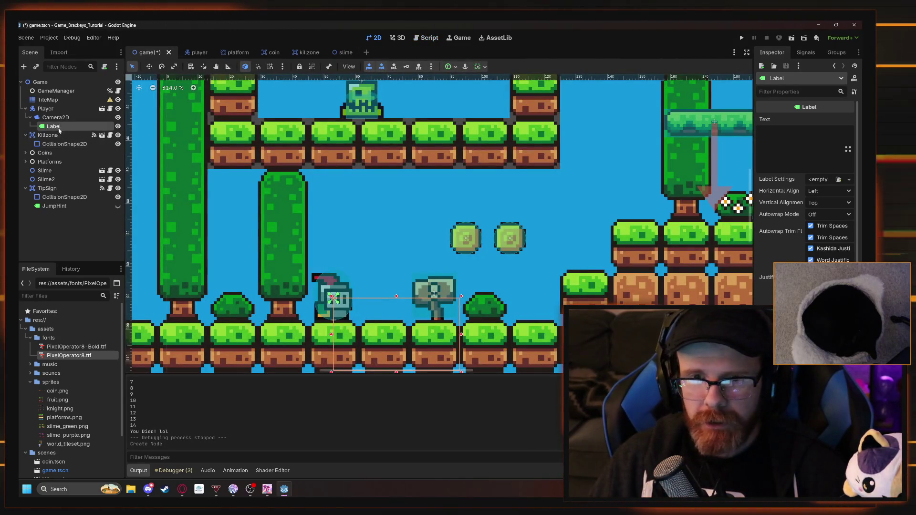
scroll(340, 177, "down", 10)
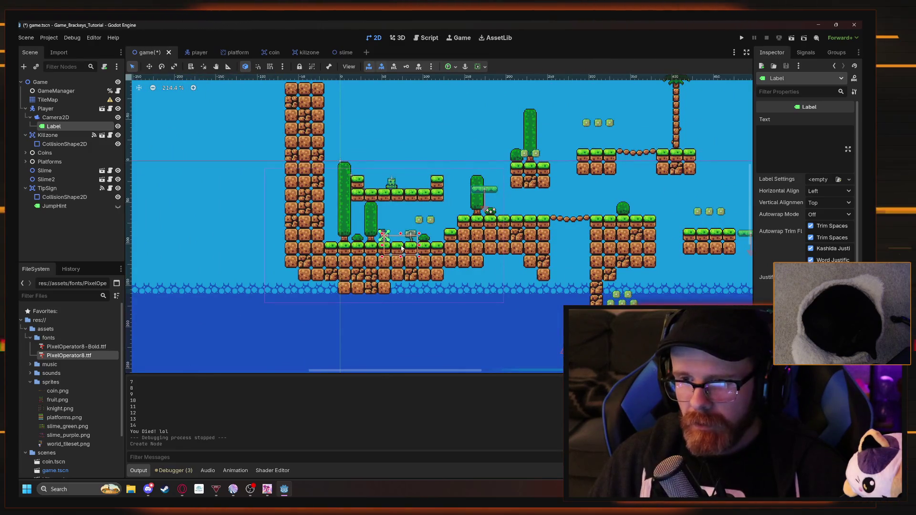
scroll(408, 245, "up", 2)
scroll(408, 245, "up", 5)
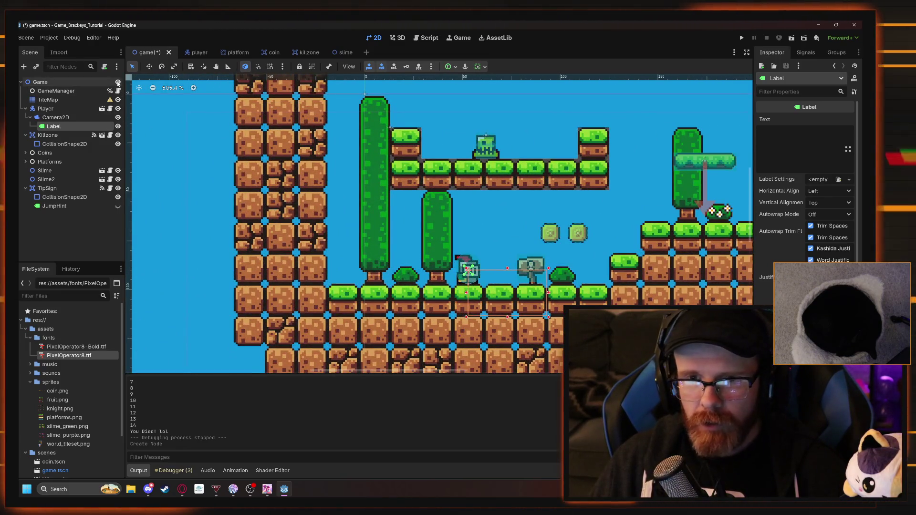
left_click(118, 82)
left_click(118, 82)
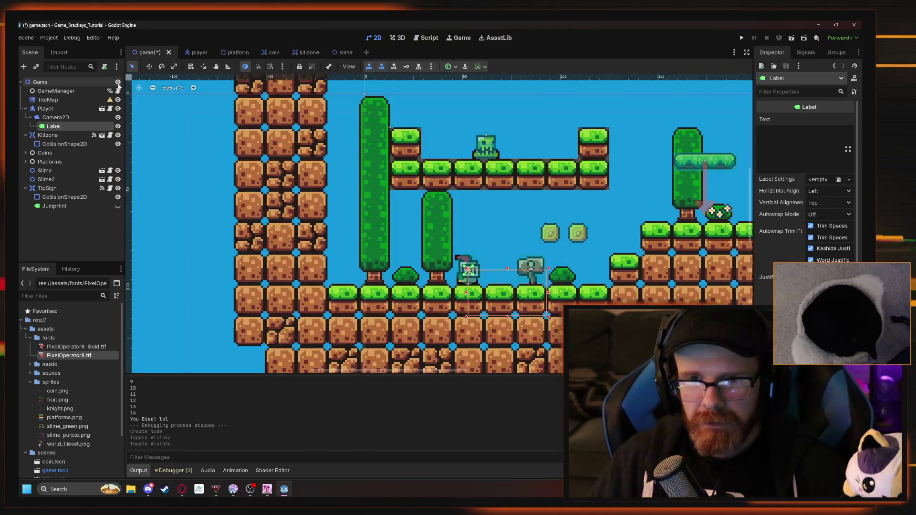
left_click(118, 82)
left_click(118, 126)
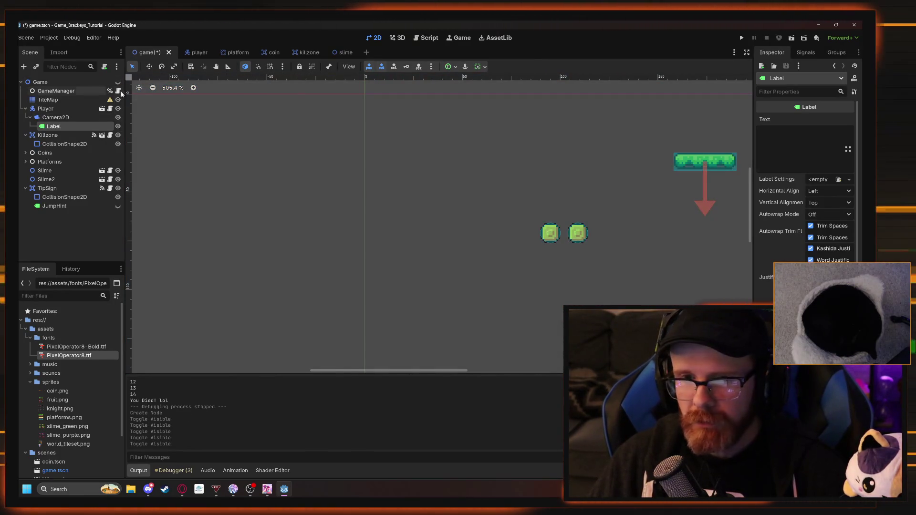
left_click(118, 82)
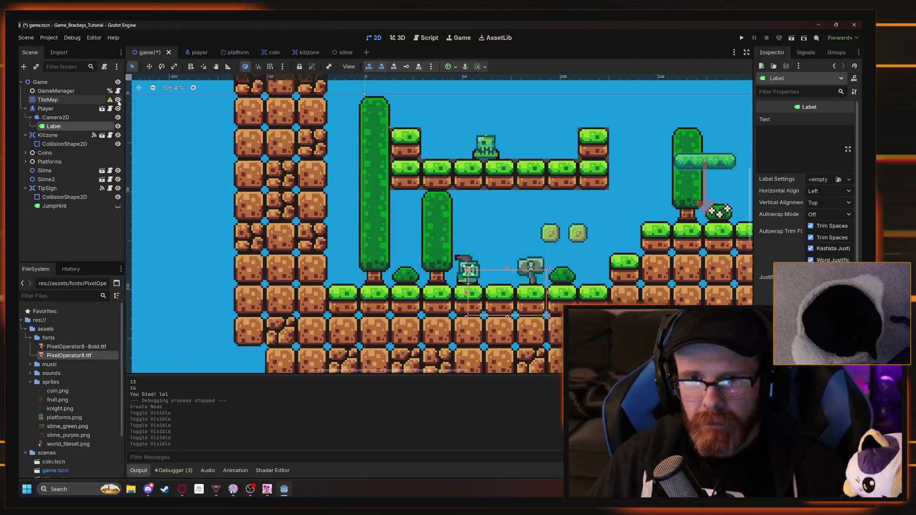
left_click(118, 100)
scroll(445, 214, "down", 4)
scroll(339, 163, "up", 1)
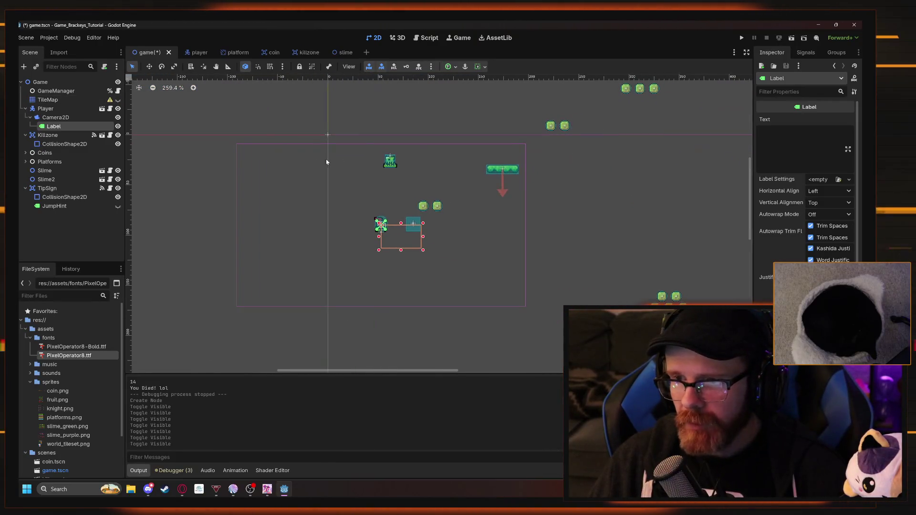
Move the Label to the camera frame's top-left, set its text to 'Score:', and return to the tutorial
left_click_drag(406, 241, 263, 163)
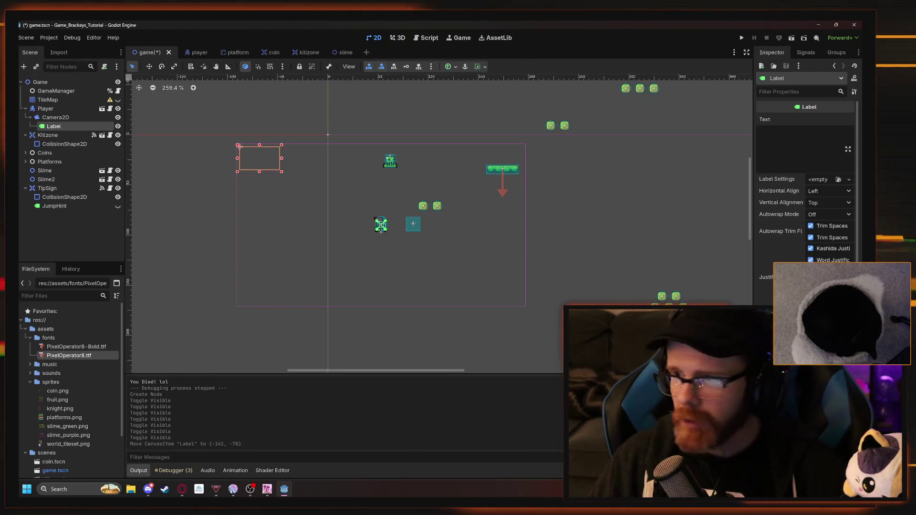
type("Score:")
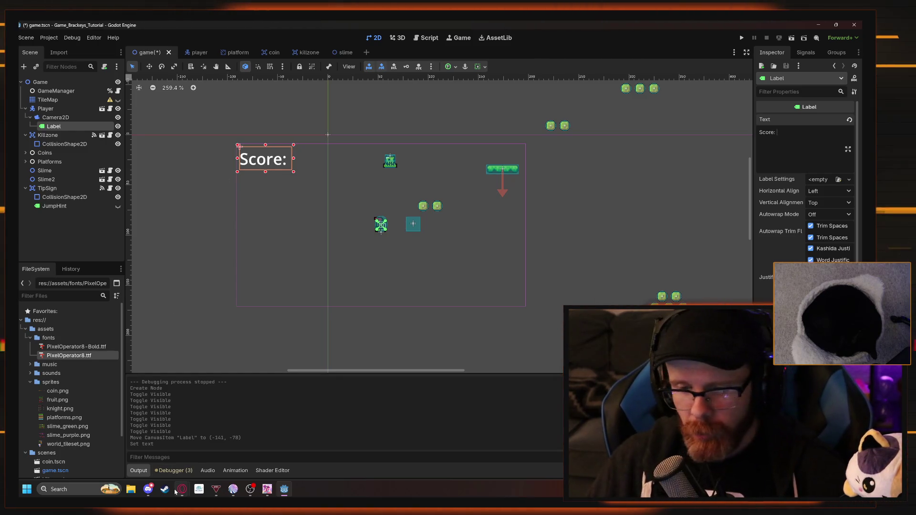
mouse_move(182, 489)
left_click(209, 446)
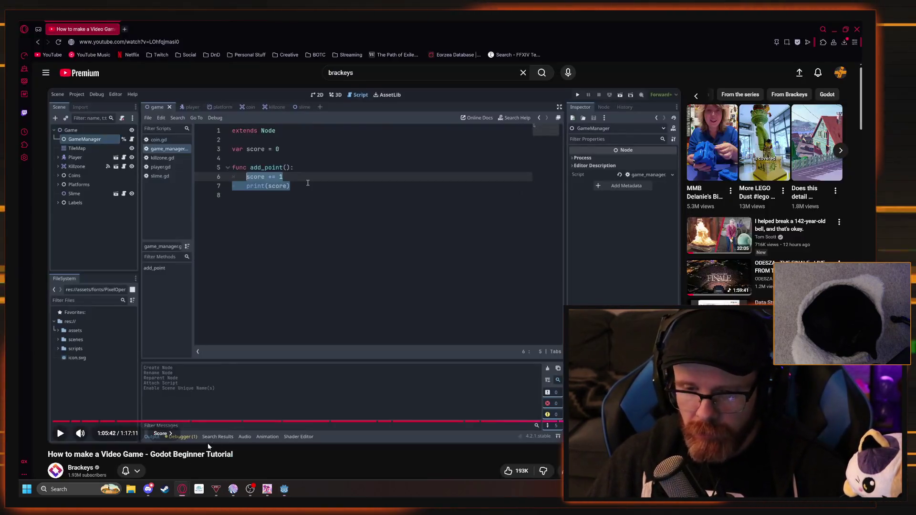
Play the Brackeys tutorial to 1:07:19, where add_point sets score_label.text with str(score), pause it, and return to Godot
left_click(294, 286)
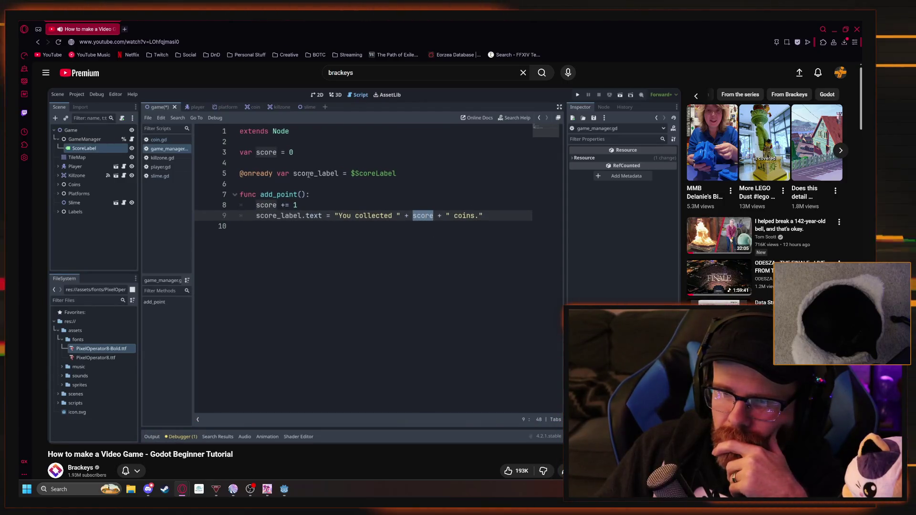
mouse_move(343, 320)
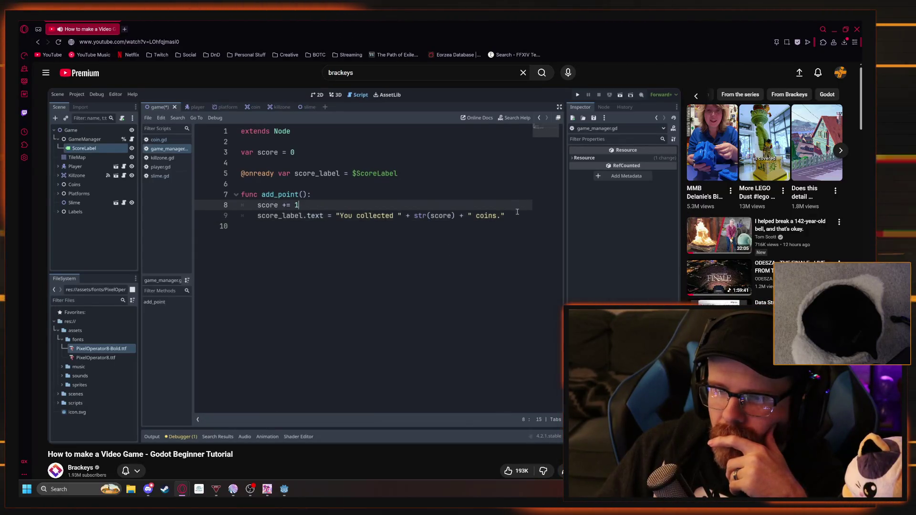
left_click(354, 311)
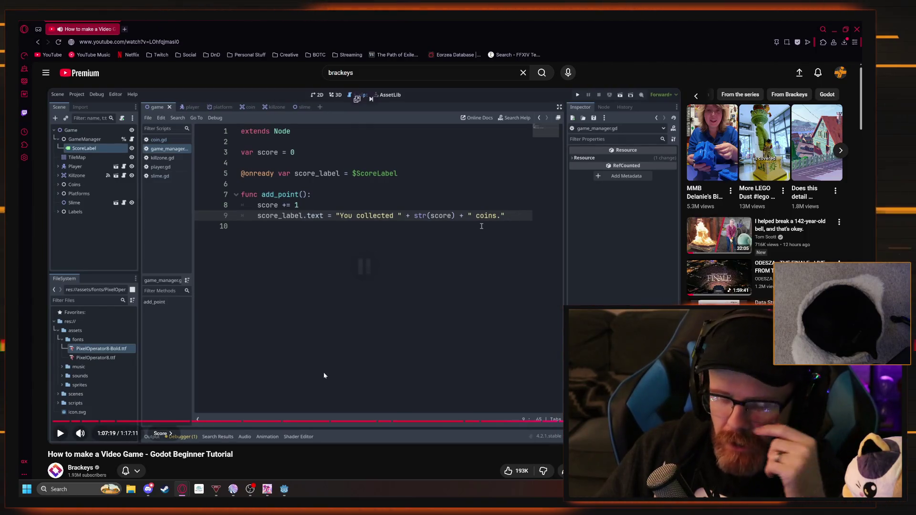
left_click(286, 489)
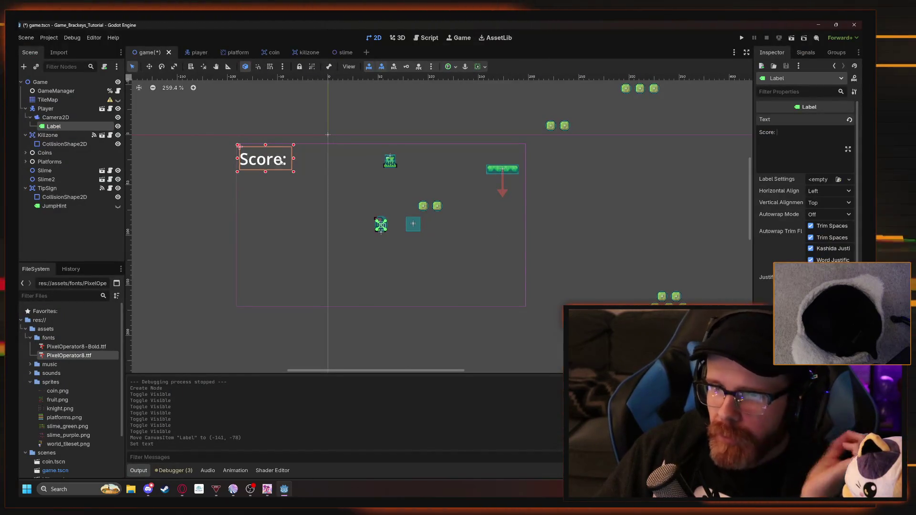
Clear the Label's 'Score:' text and reparent the Label directly under Player, below Camera2D
key("ctrl+a")
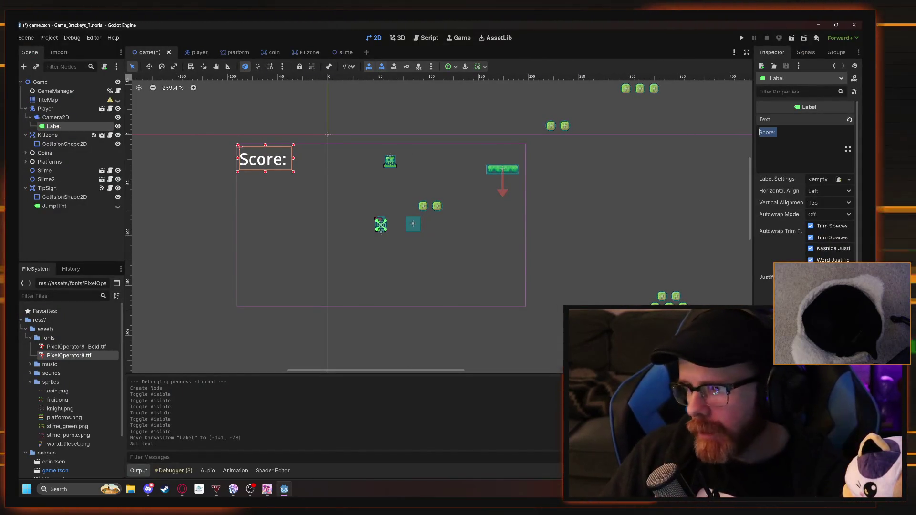
key("BackSpace")
left_click_drag(53, 126, 48, 99)
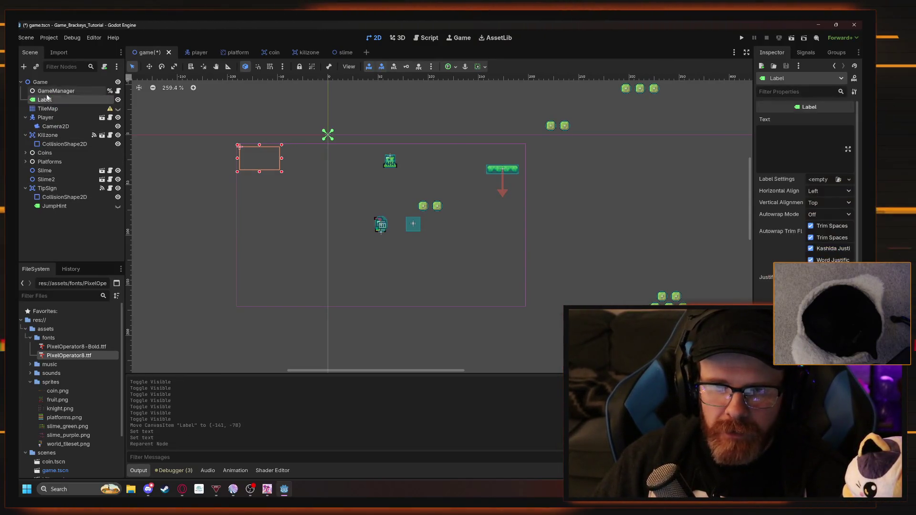
left_click_drag(65, 134, 63, 130)
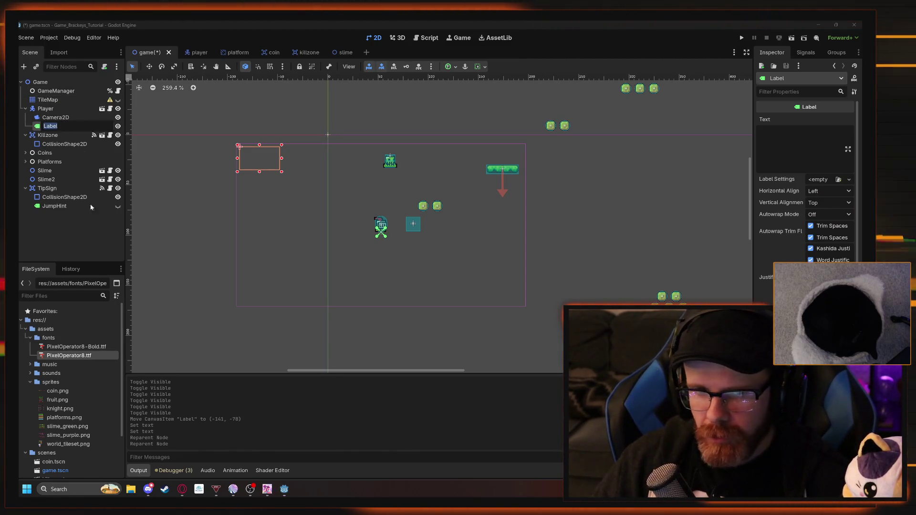
left_click_drag(47, 135, 47, 137)
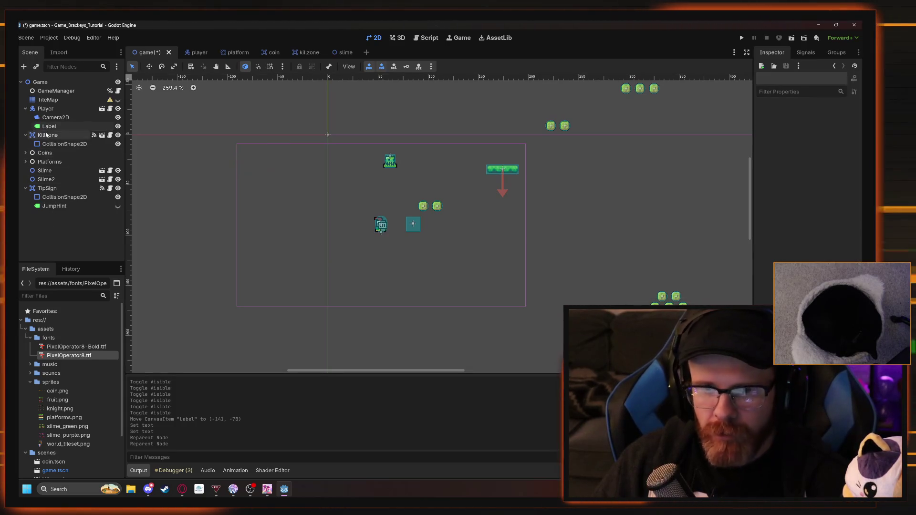
left_click(42, 127)
right_click(39, 127)
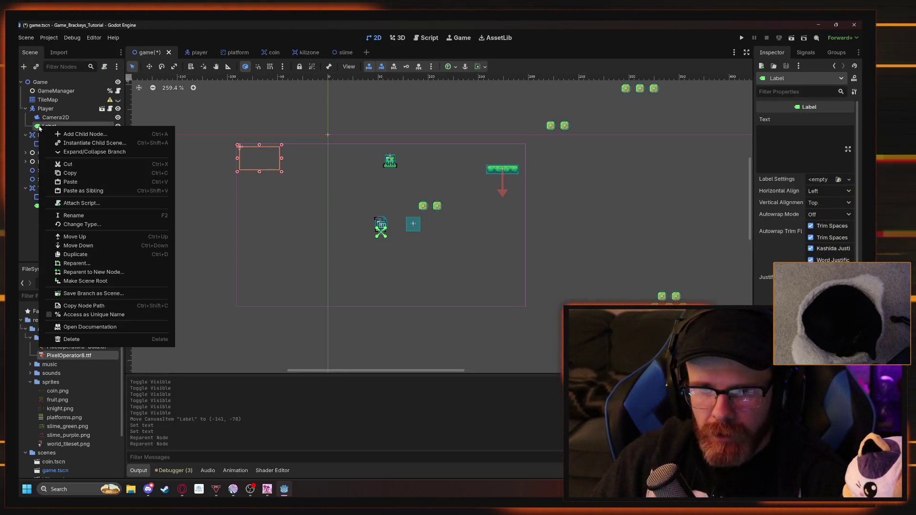
Attach a new Object: Empty template script to the Label, saved as res://scripts/HUD_Score.gd
left_click(81, 203)
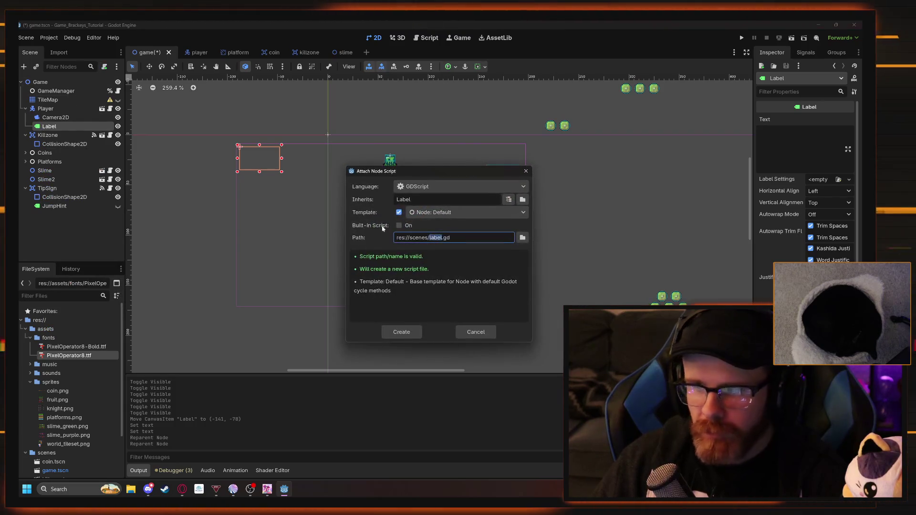
left_click(506, 213)
left_click(458, 245)
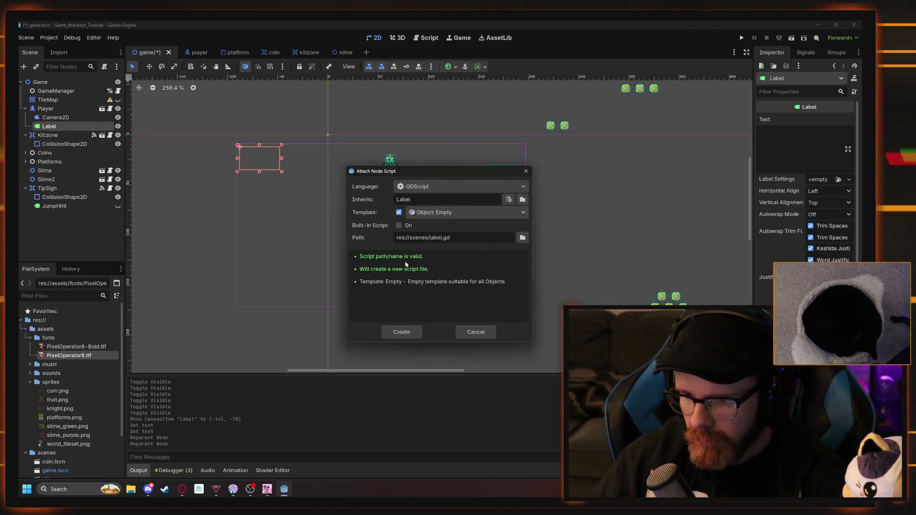
left_click(523, 238)
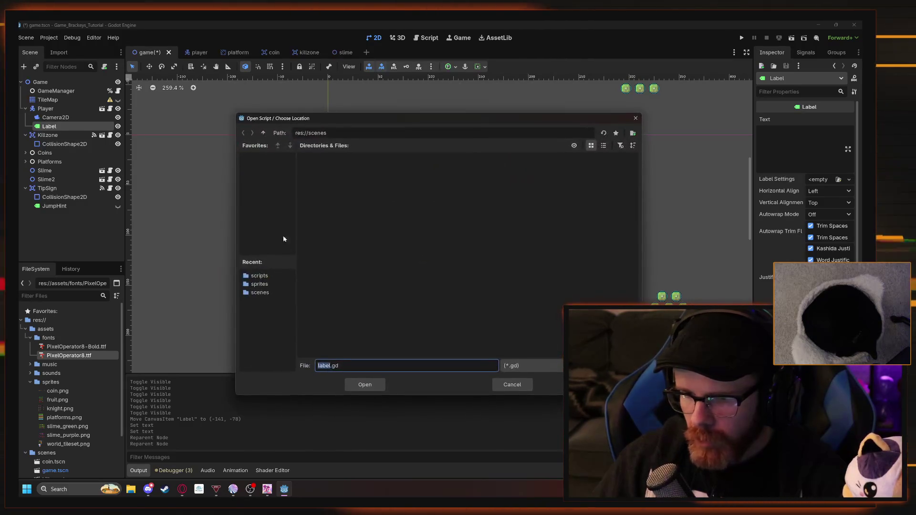
left_click(248, 279)
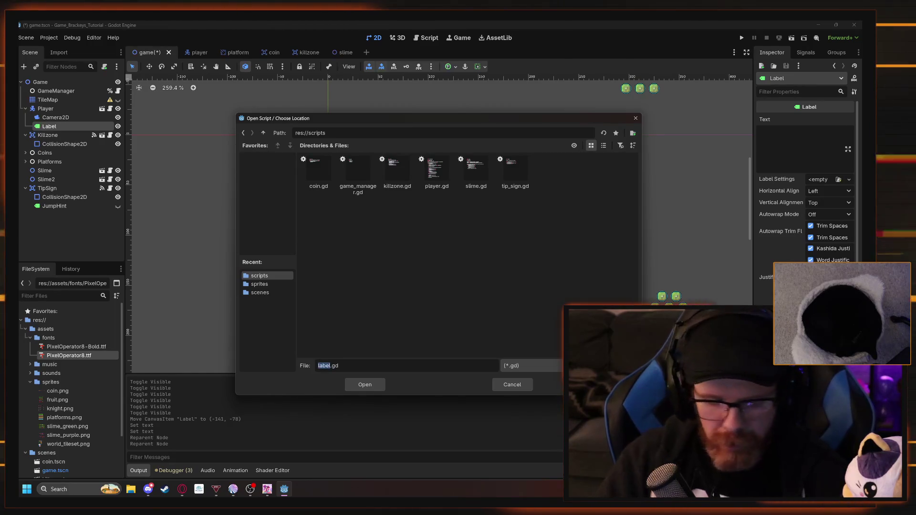
type("HUD_Sc")
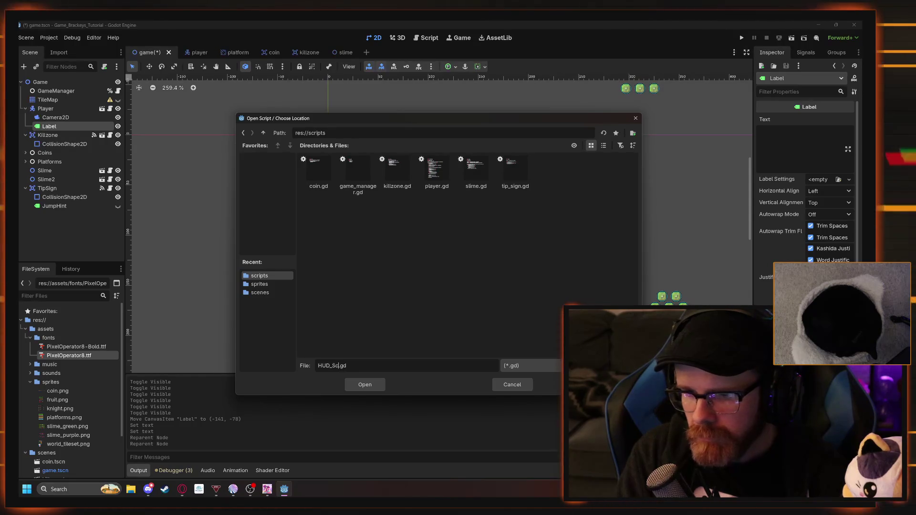
type("ore")
left_click(363, 385)
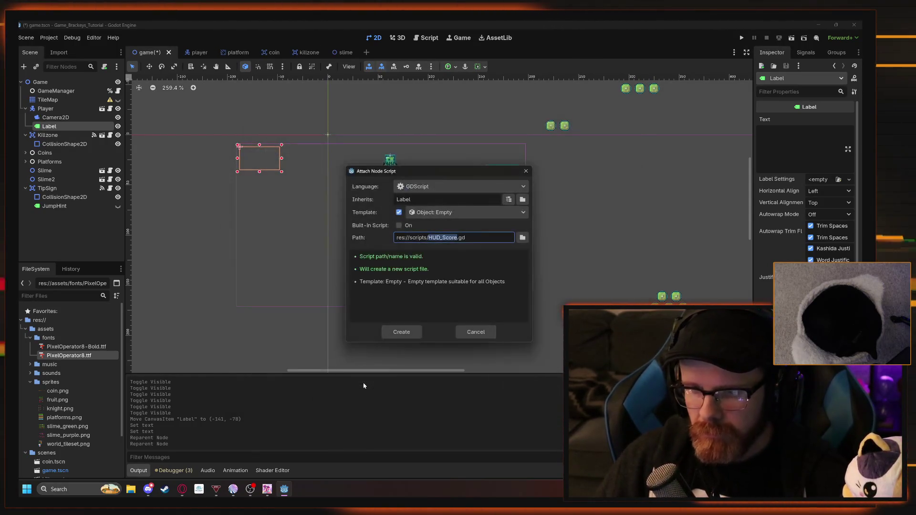
left_click(402, 332)
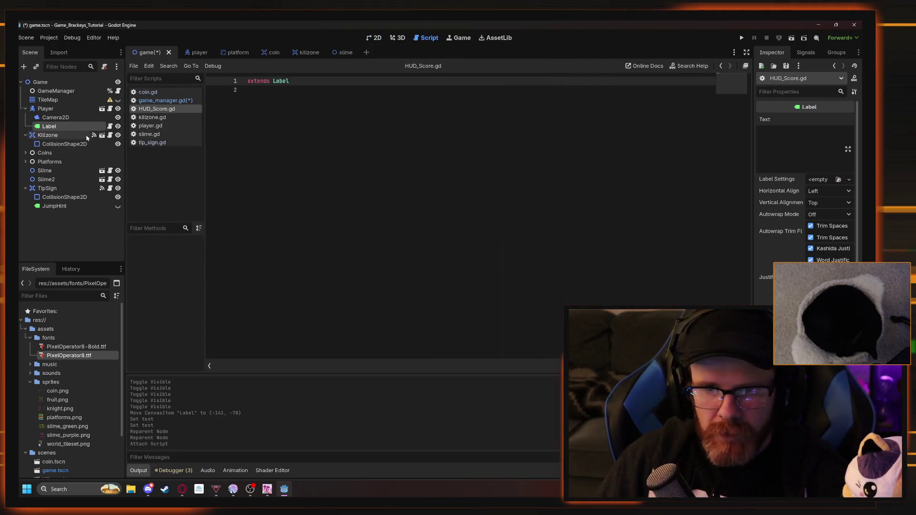
Rename the Label node under Player to HUDScore
right_click(62, 128)
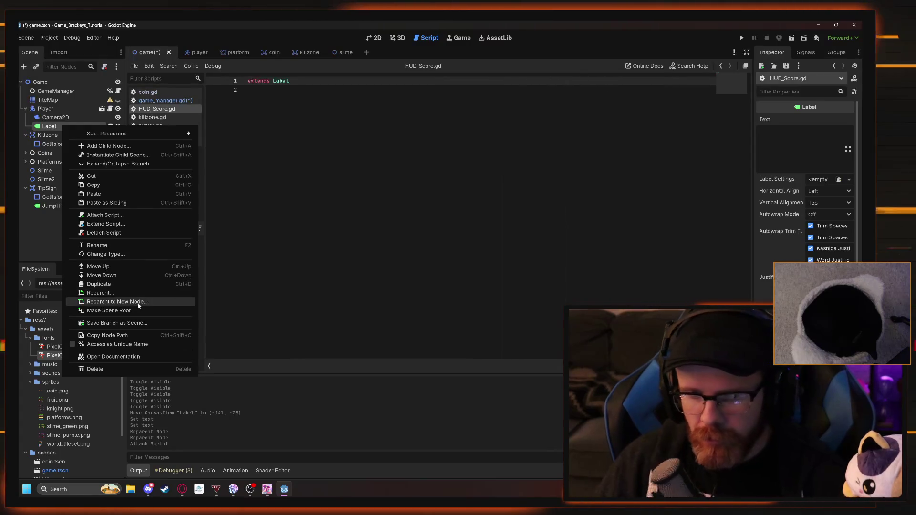
left_click(111, 245)
type("HUDScore")
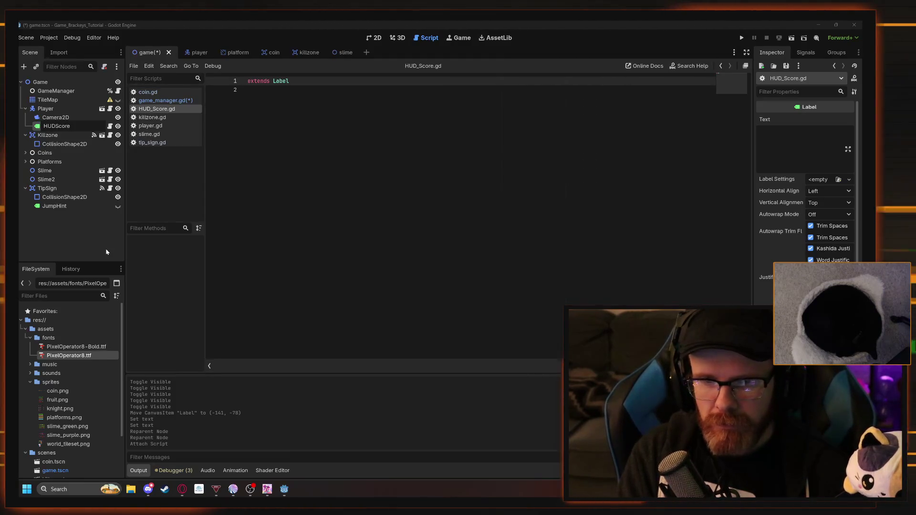
key("Return")
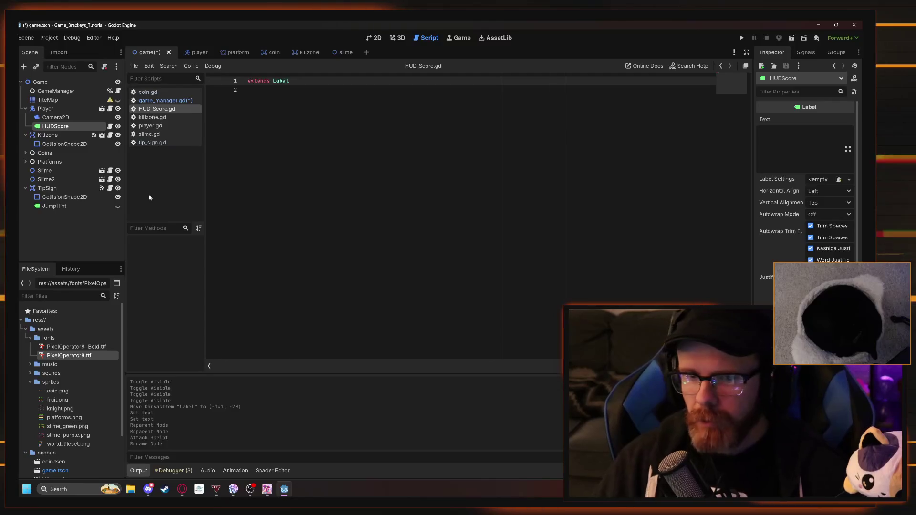
left_click(247, 90)
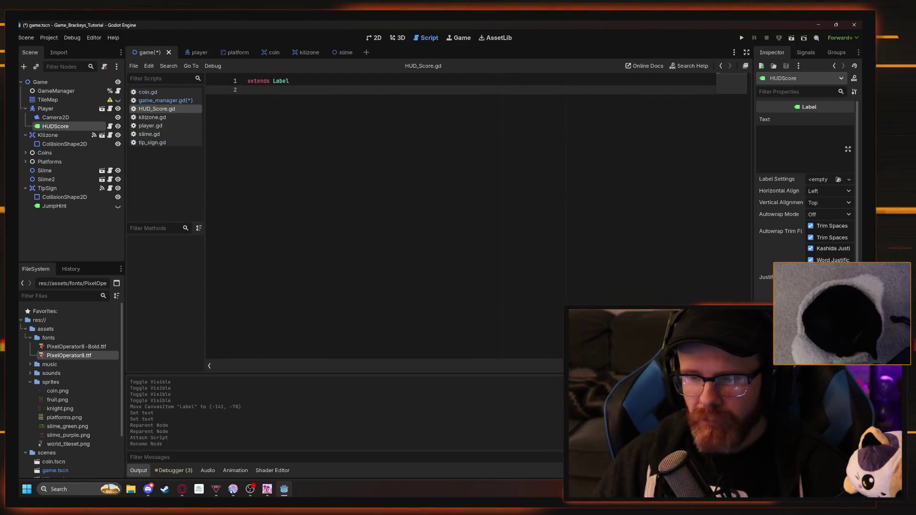
key("alt+Tab")
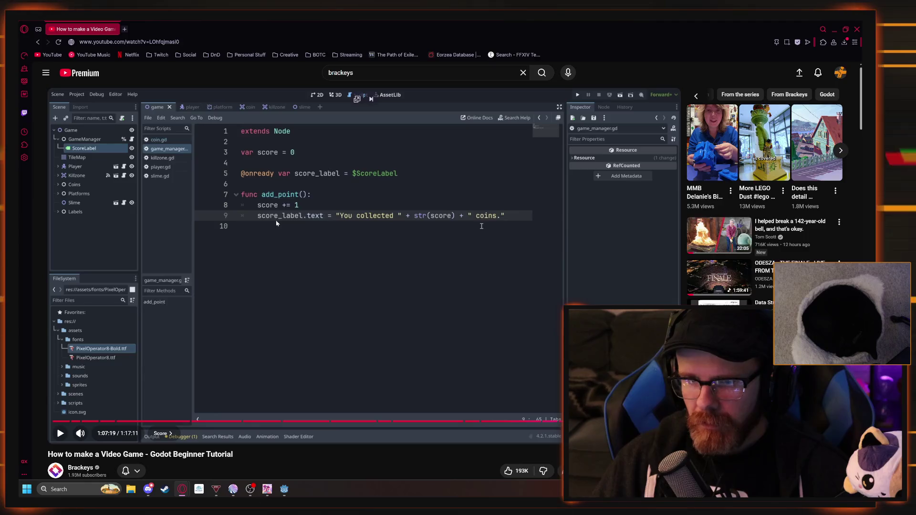
key("alt+Tab")
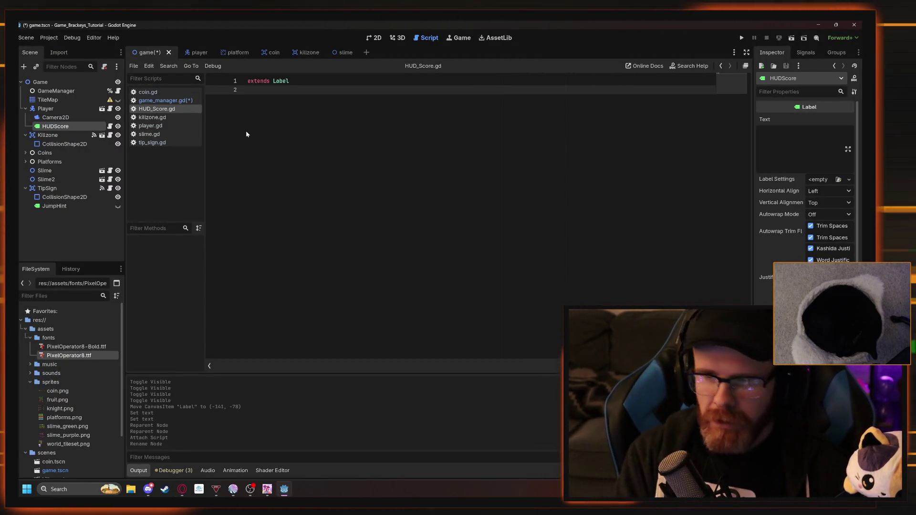
key("alt+Tab")
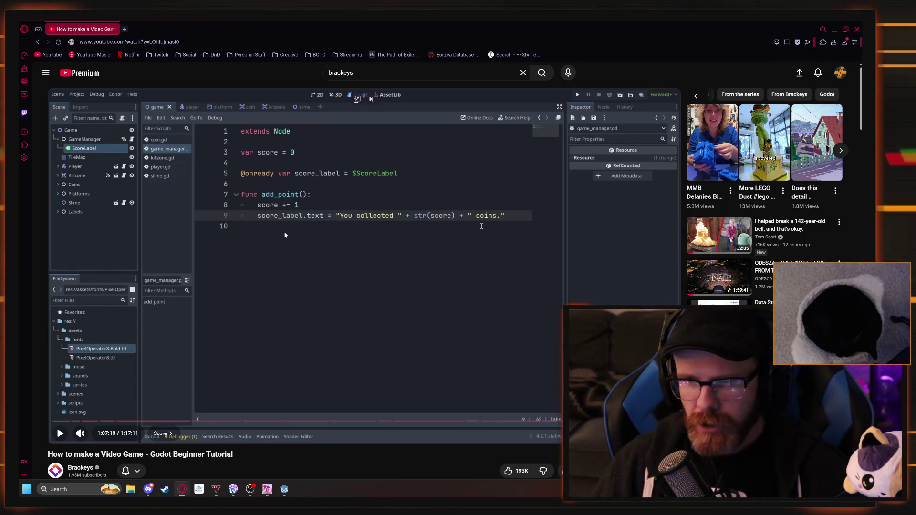
left_click(285, 489)
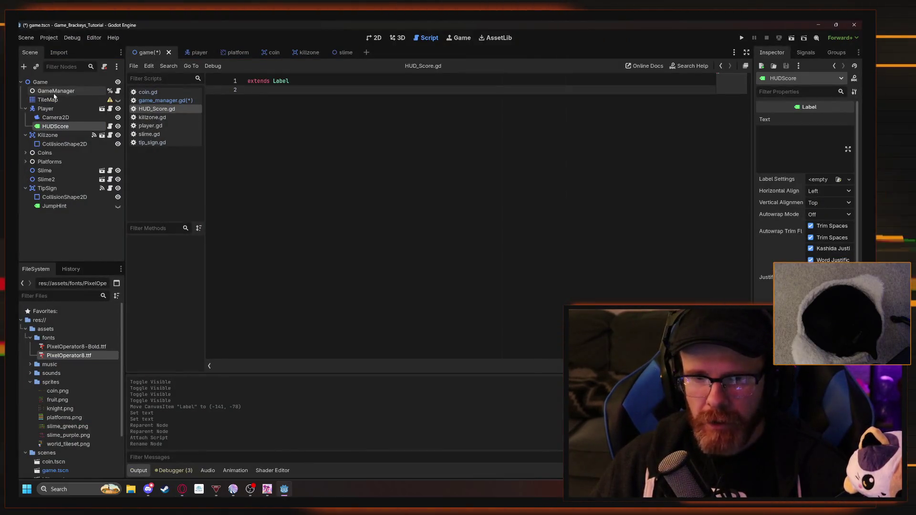
left_click(55, 91)
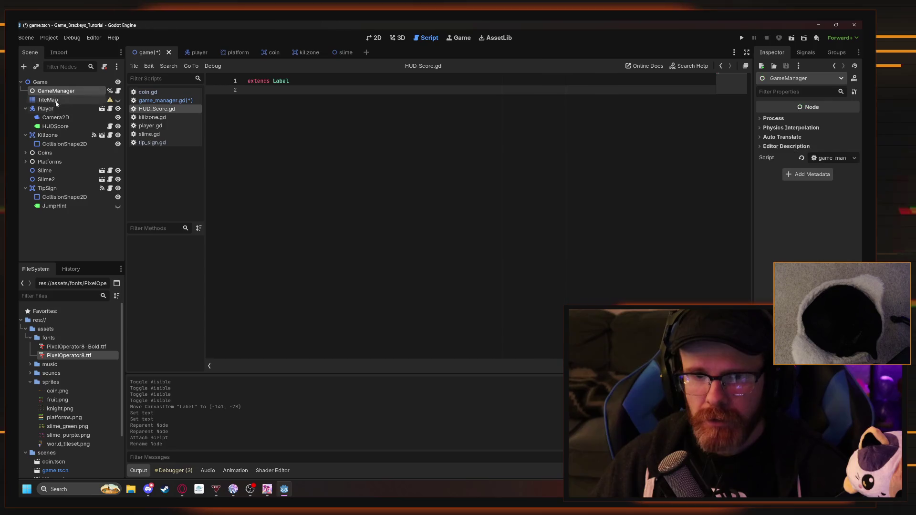
left_click(166, 100)
mouse_move(55, 127)
left_mouse_down()
mouse_move(267, 101)
mouse_move(286, 114)
left_mouse_up()
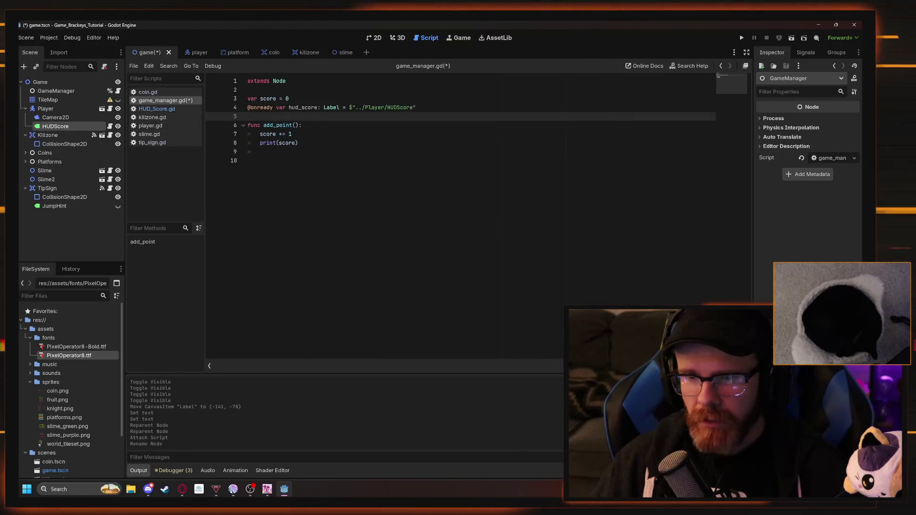
left_click(247, 107)
key("Return")
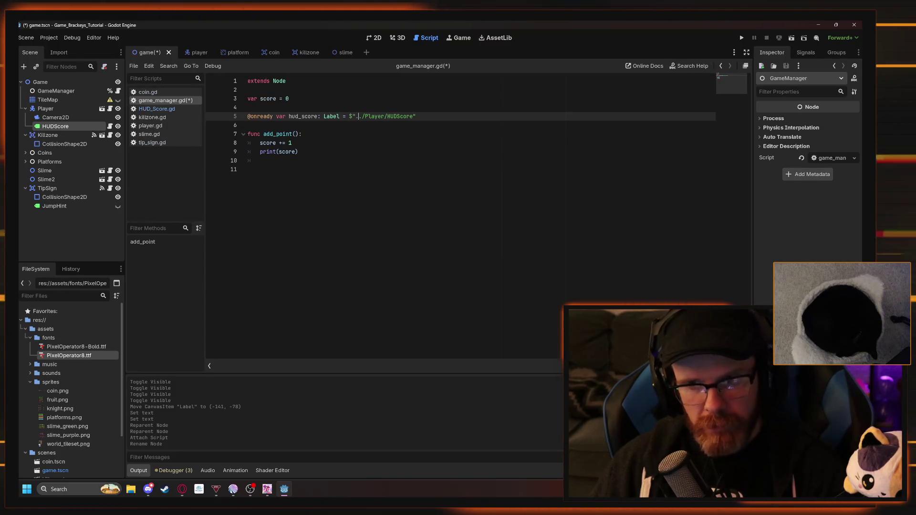
type(".")
left_click(298, 151)
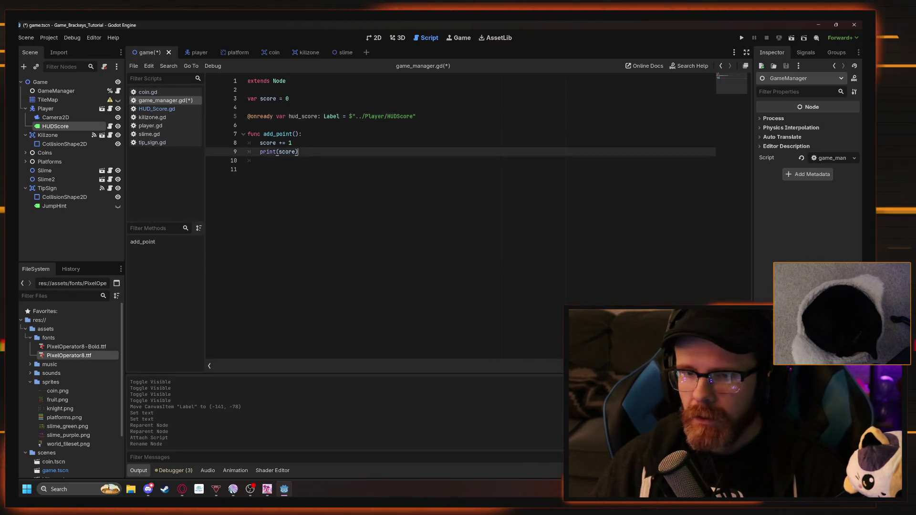
left_click_drag(298, 152, 262, 151)
left_click(252, 170)
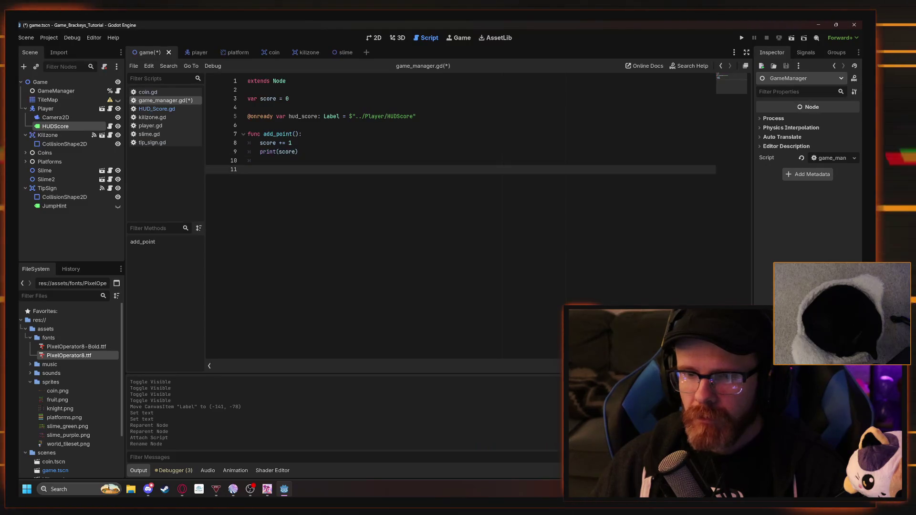
key("alt+Tab")
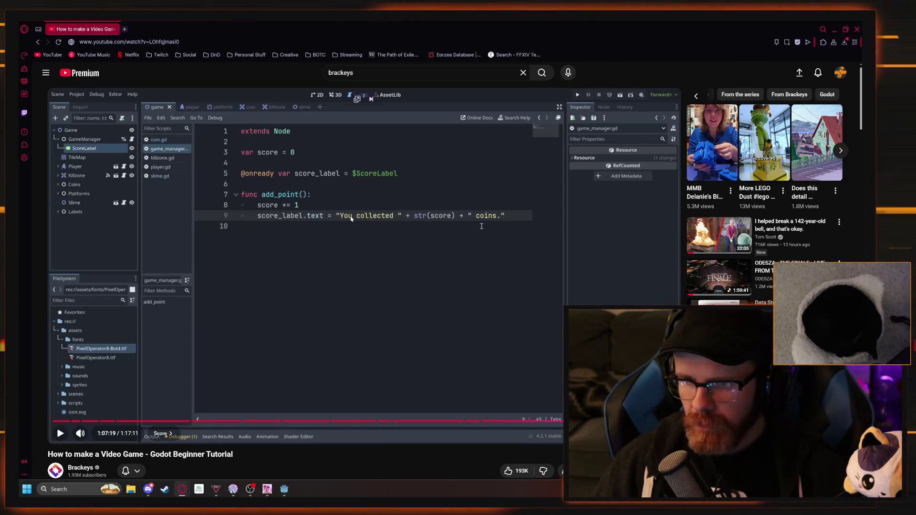
Return to the Godot editor after checking the tutorial's score label line
key("alt+Tab")
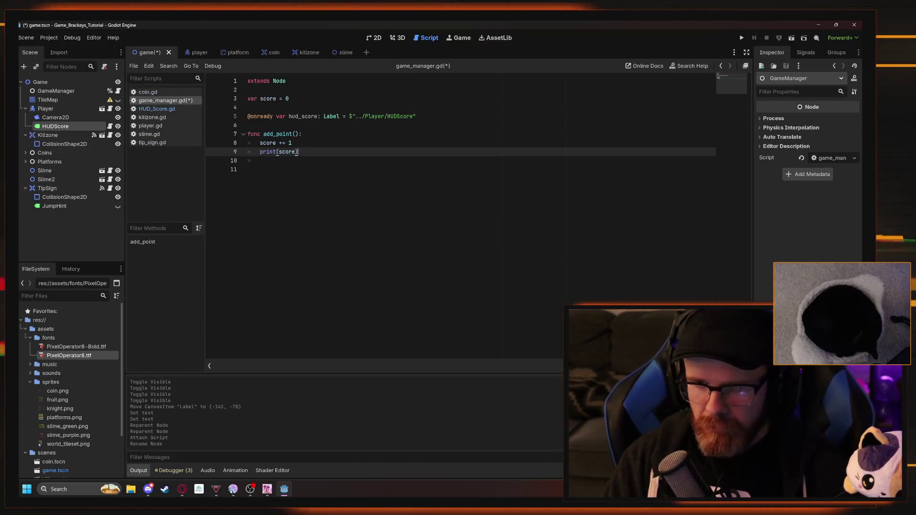
Replace print(score) in add_point with hud_score.text = "Score: " + str(score) + "." and save
key("BackSpace")
key("BackSpace")
key("BackSpace")
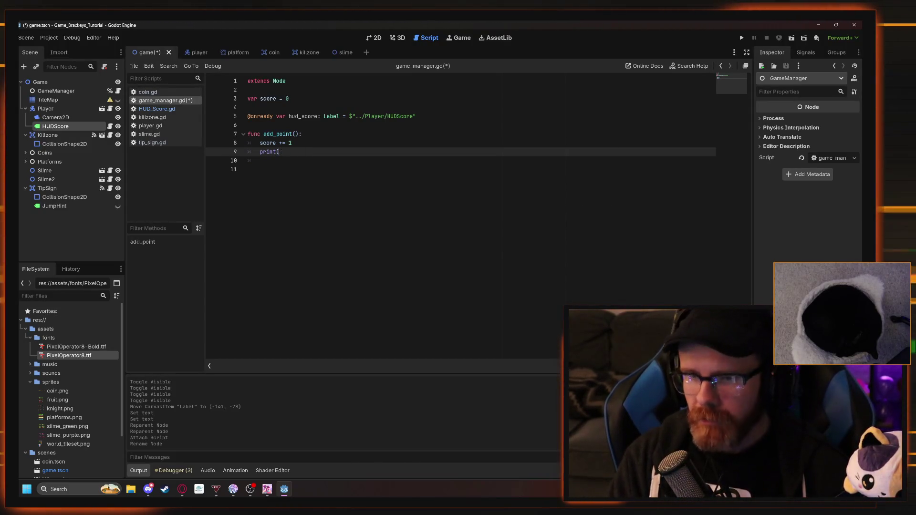
key("BackSpace")
key("BackSpace")
key("BackSpace")
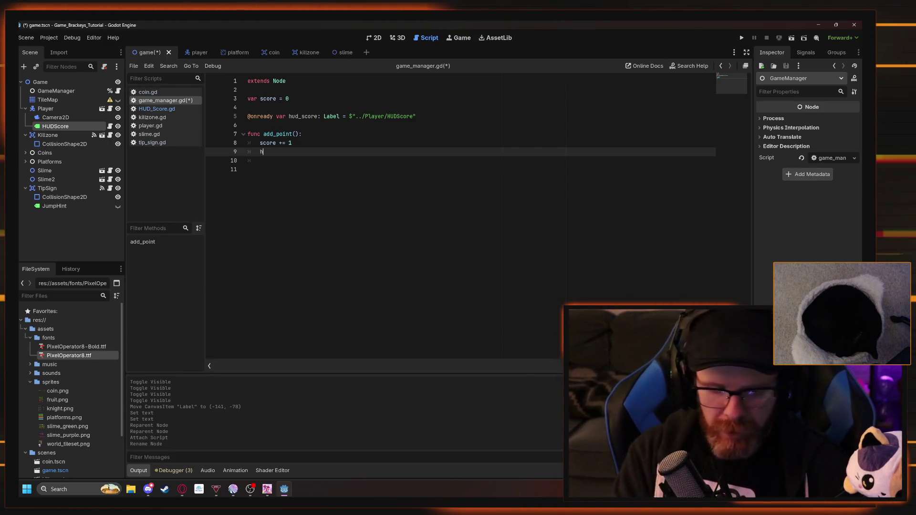
type("hud_")
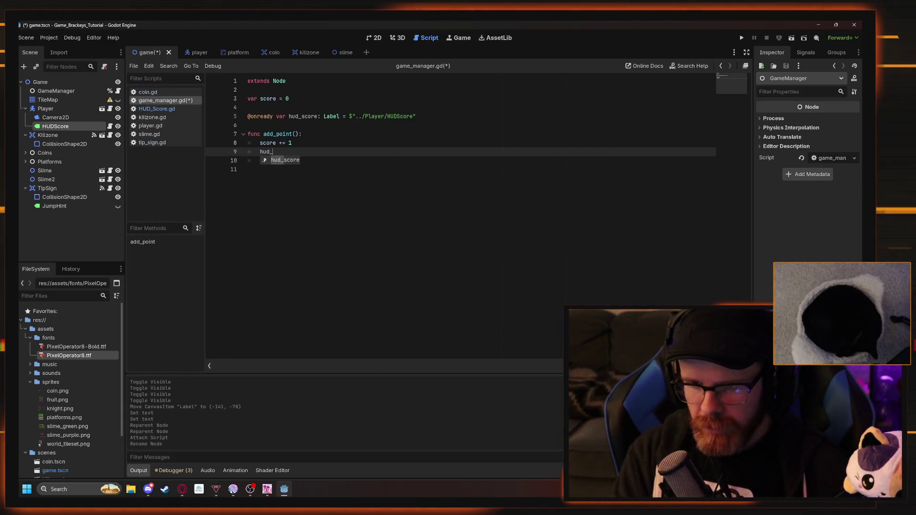
key("Return")
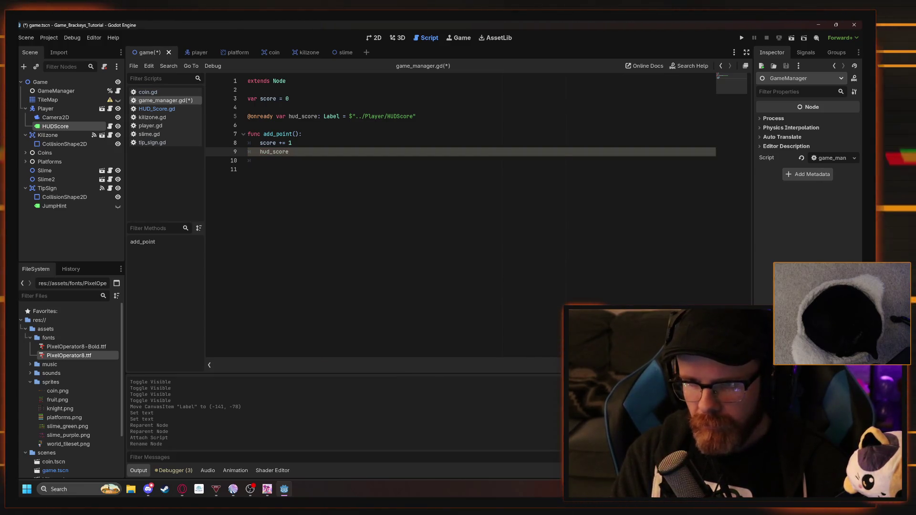
type(".text")
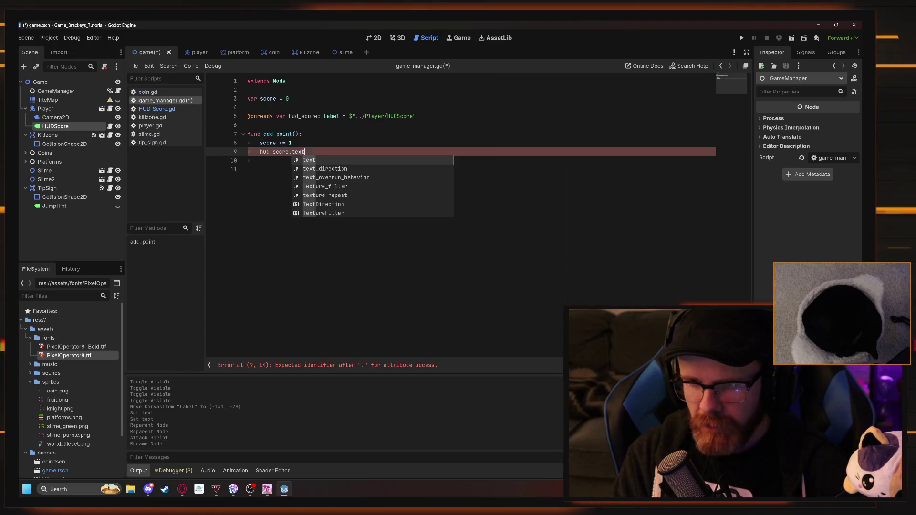
key("alt+Tab")
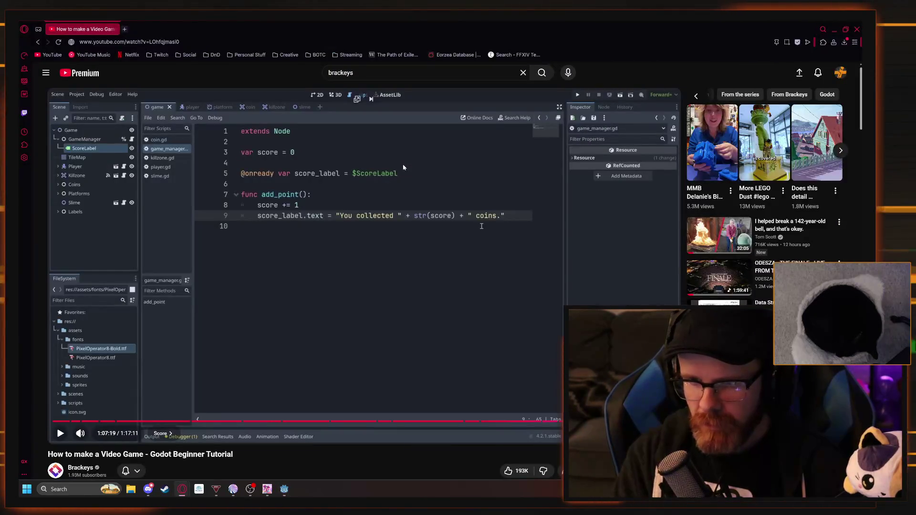
key("alt+Tab")
type("text = ")
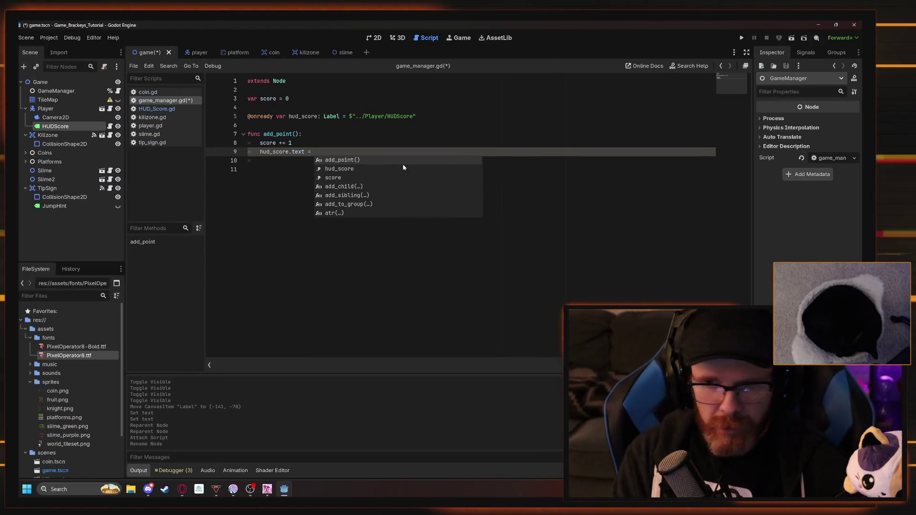
type("\"Score:")
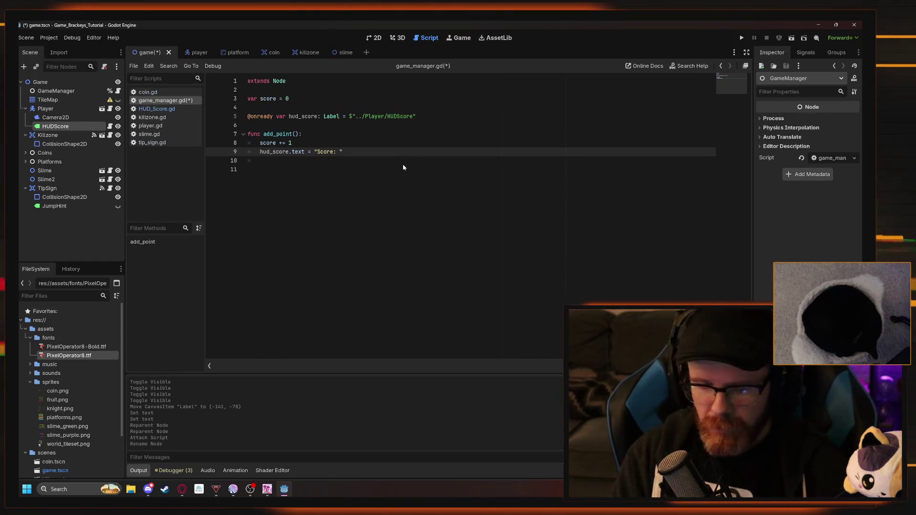
type(" \" + s")
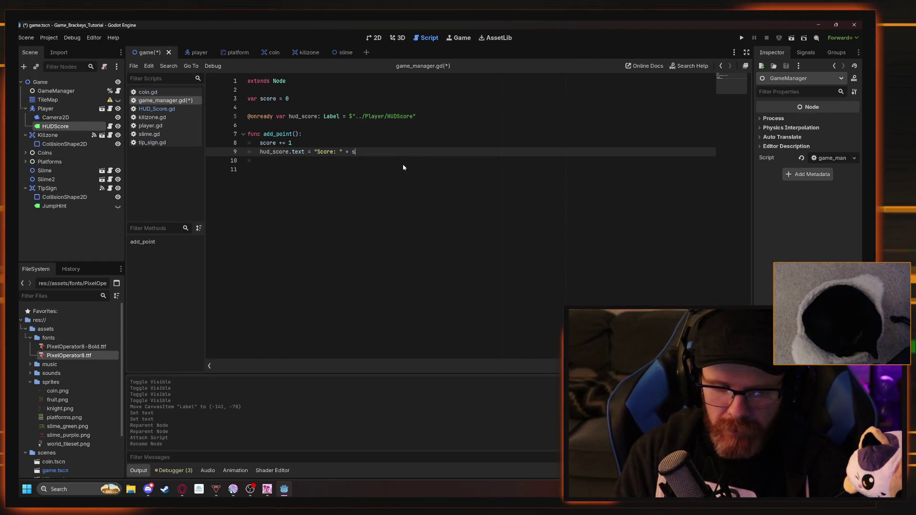
type("tr(score")
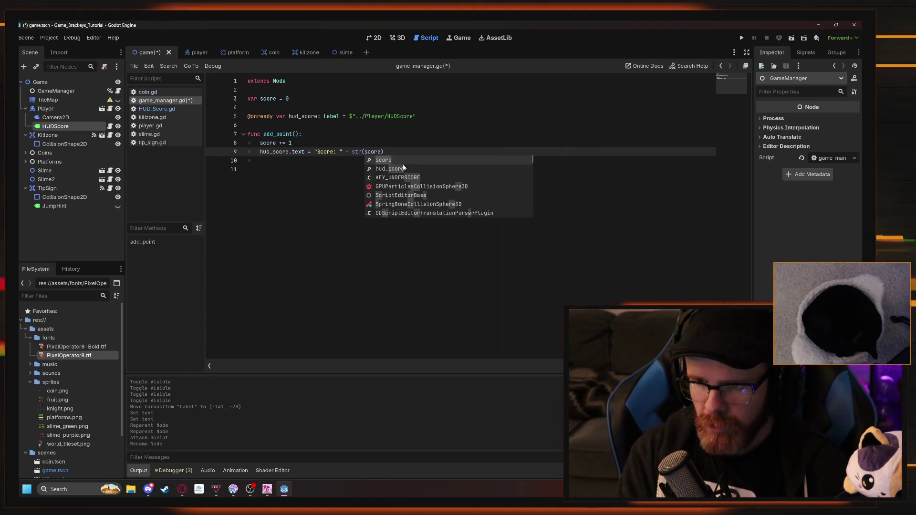
key("Return")
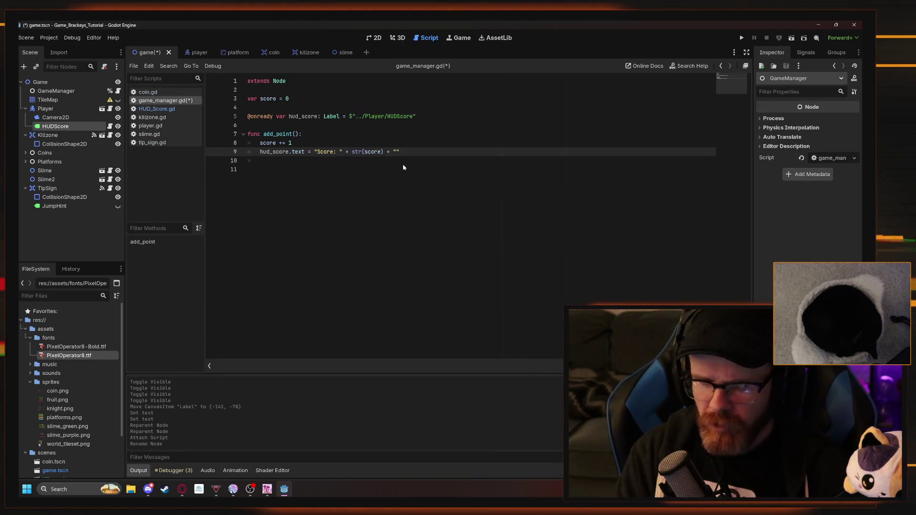
type(".")
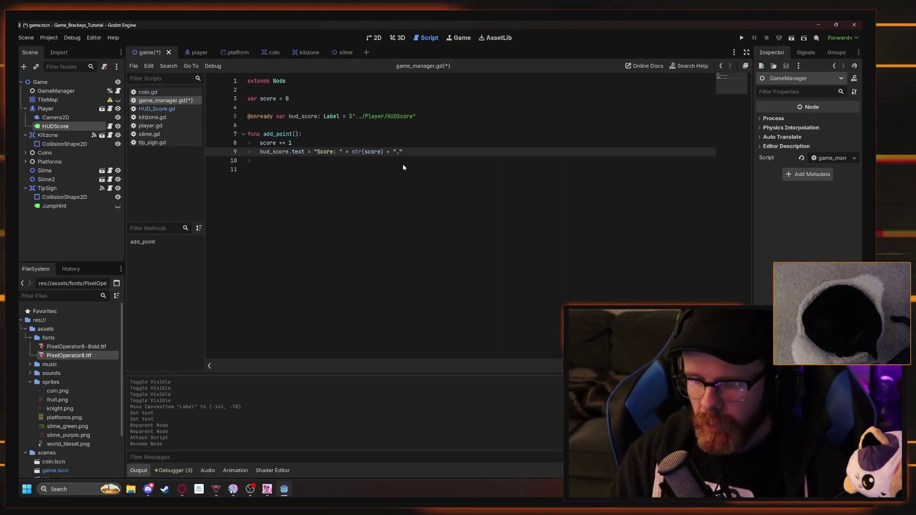
key("ctrl+s")
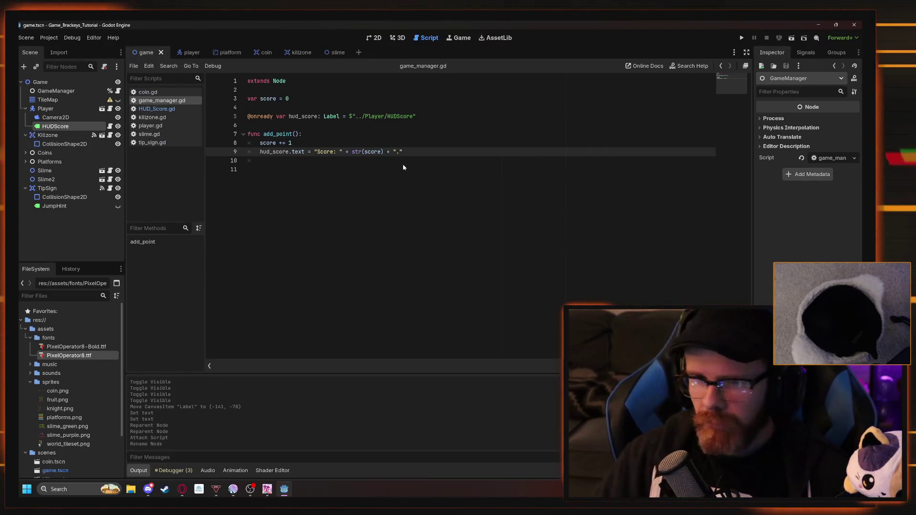
Unhide the TileMap and rerun the game with the level visible
left_click(741, 38)
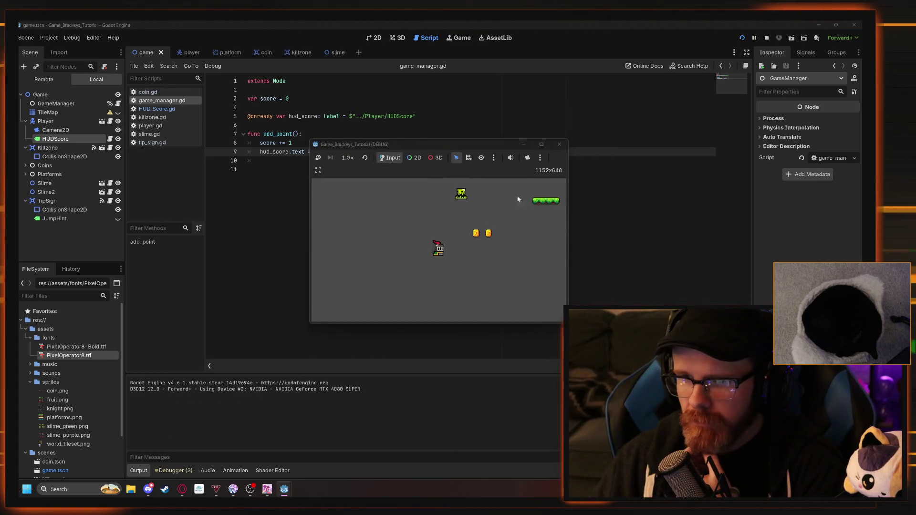
left_click(559, 145)
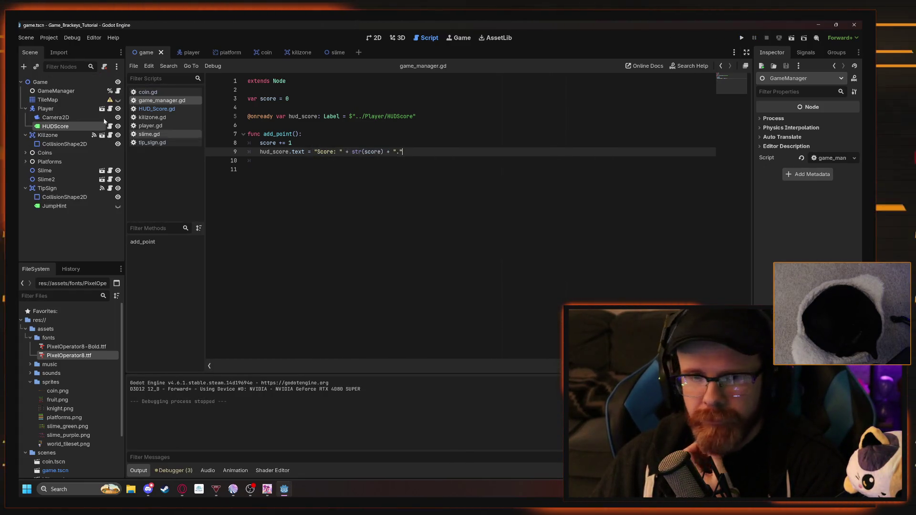
left_click(118, 100)
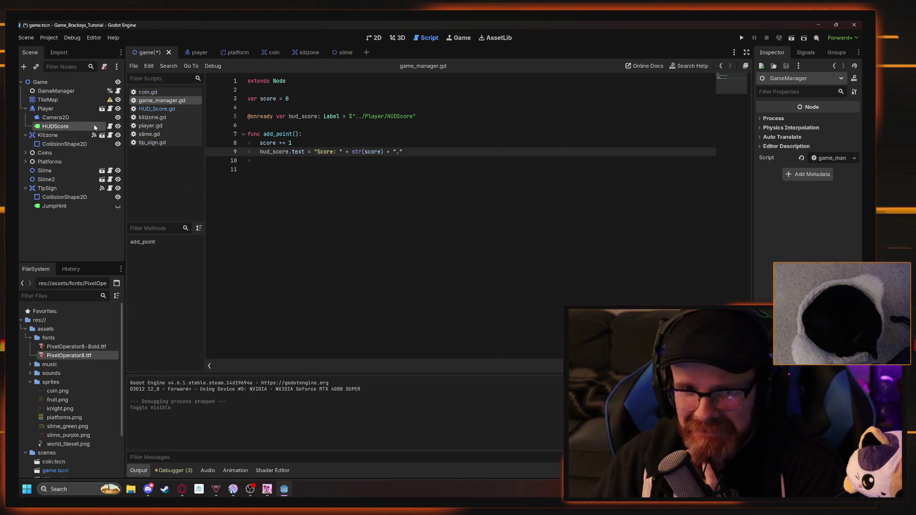
left_click(741, 38)
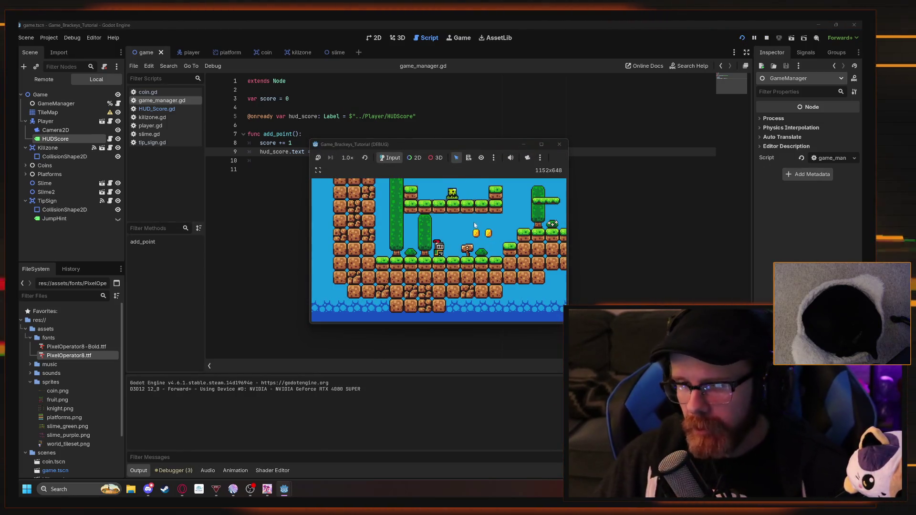
Jump across the platforms collecting coins while the score label counts up, then stop the playtest
key("Right")
key("Right")
key("space")
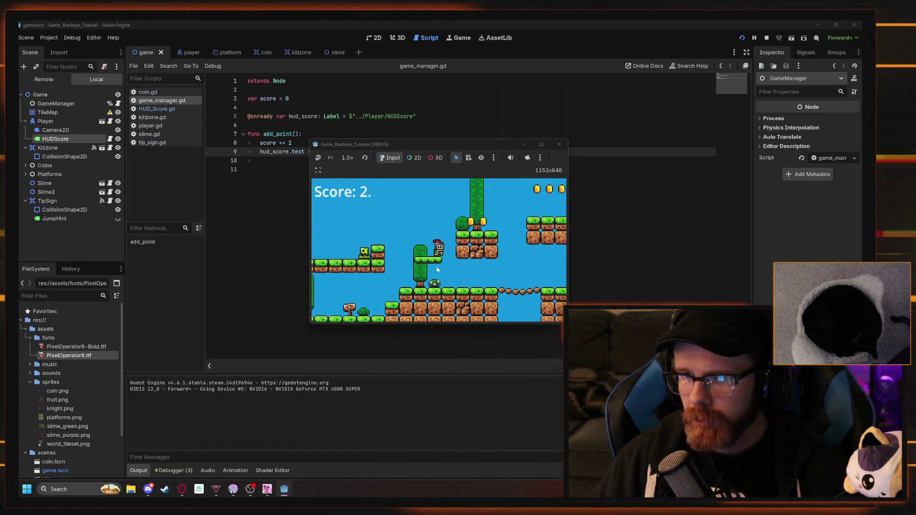
key("Right")
key("space")
key("Right")
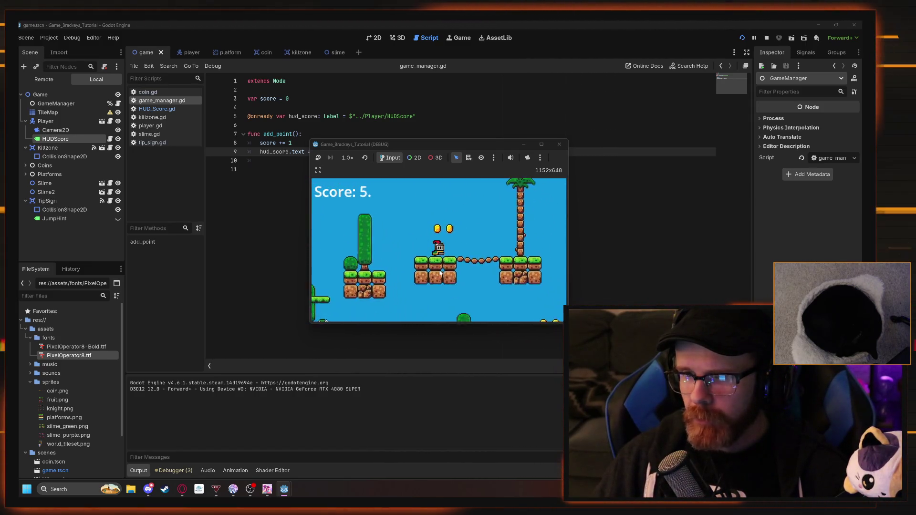
key("space")
key("Right")
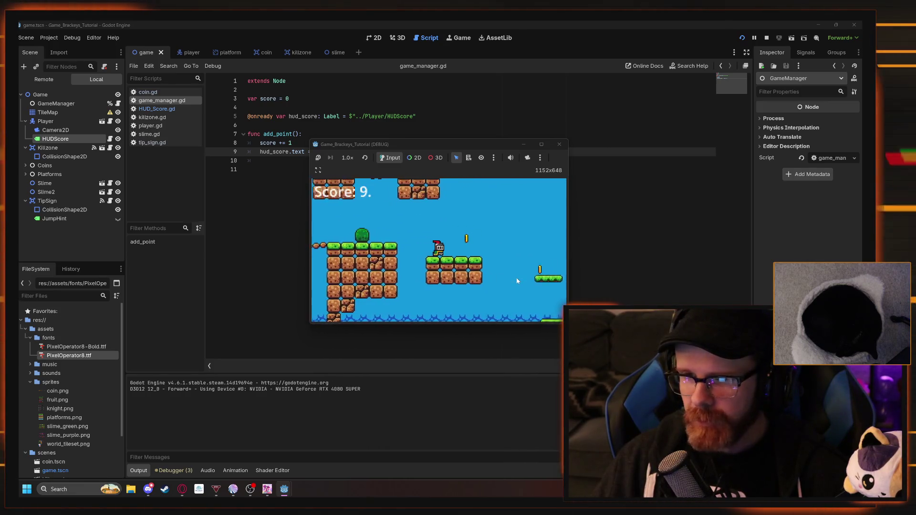
key("Left")
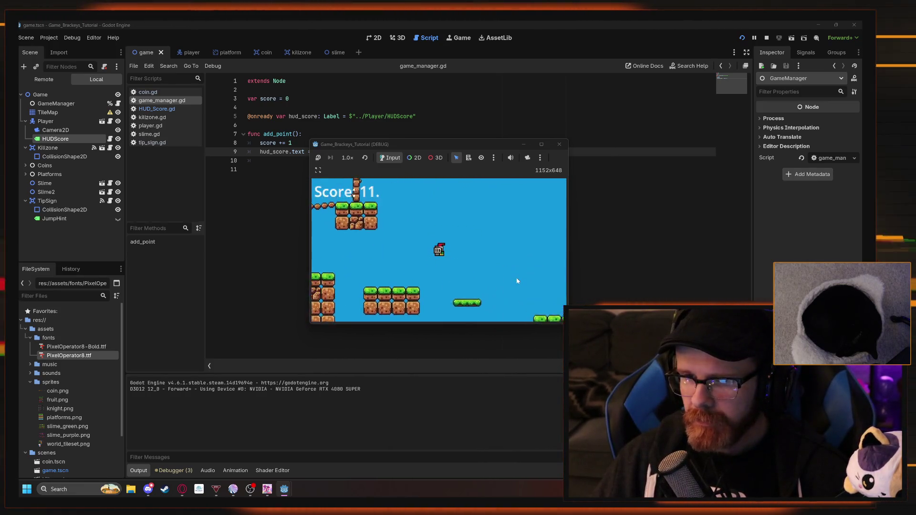
key("space")
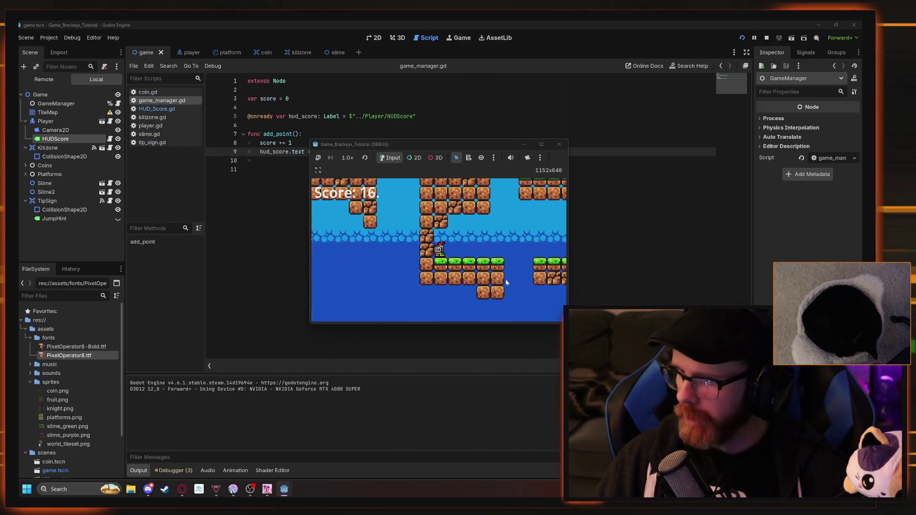
key("Right")
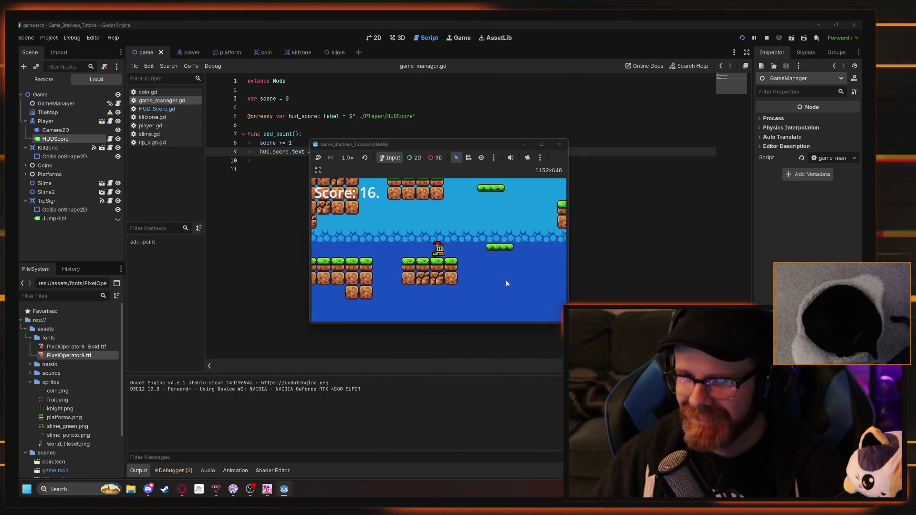
key("space")
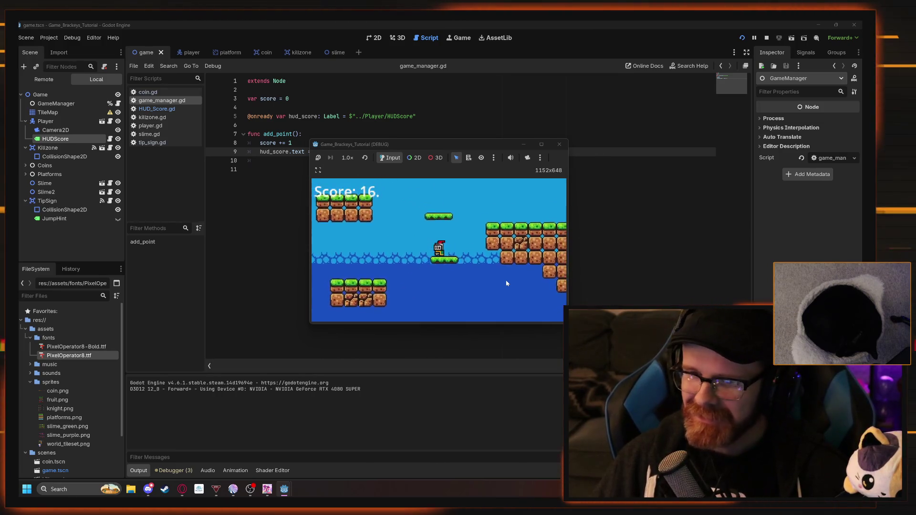
key("Right")
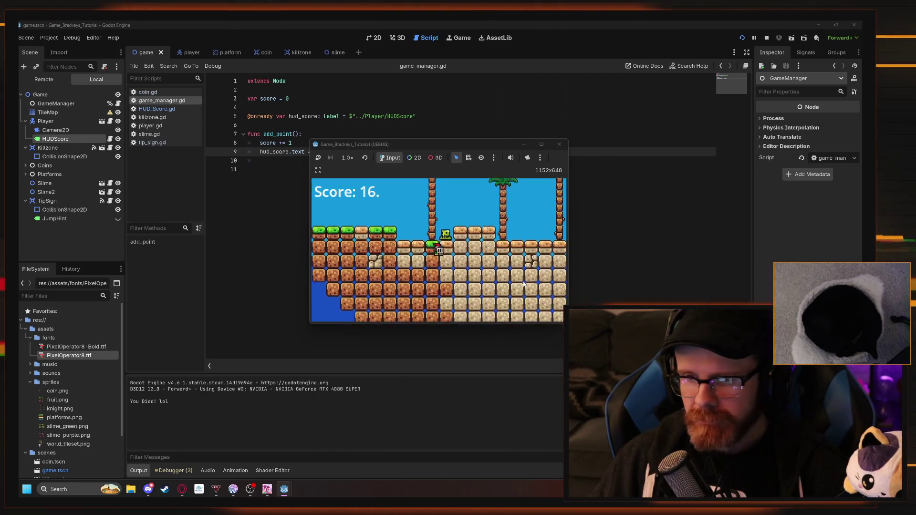
key("Right")
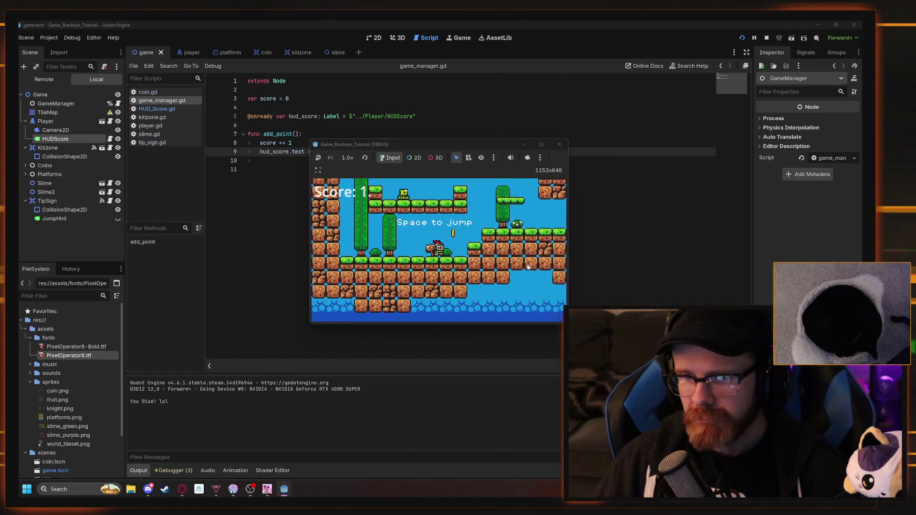
left_click(560, 145)
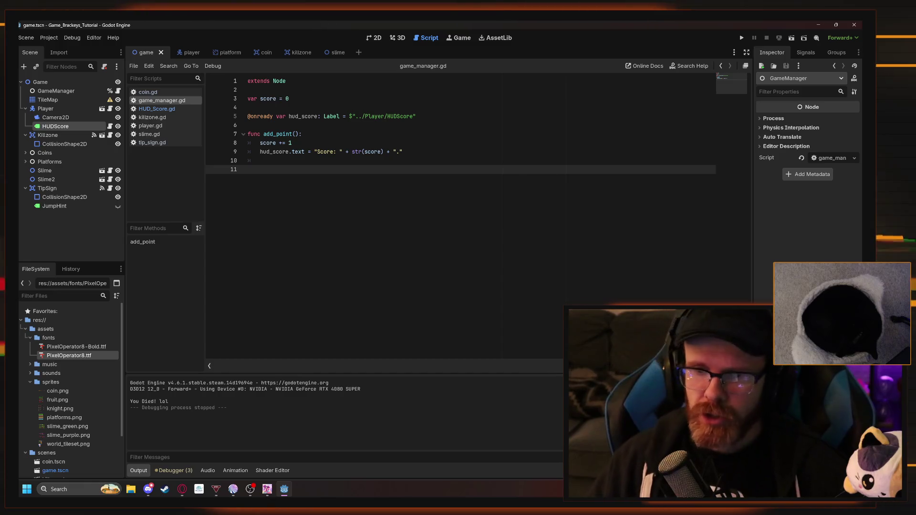
Briefly add a _ready function above add_point in game_manager.gd, then delete it again
left_click(287, 125)
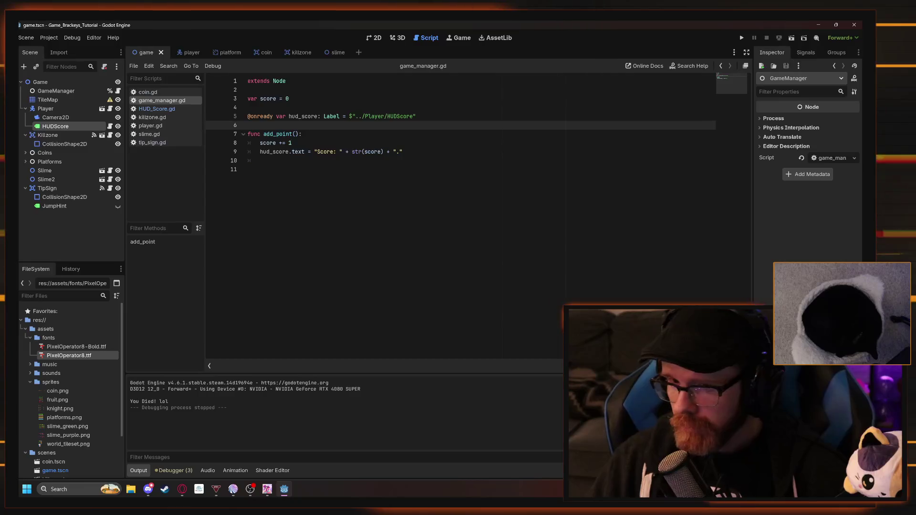
key("Return")
key("Up")
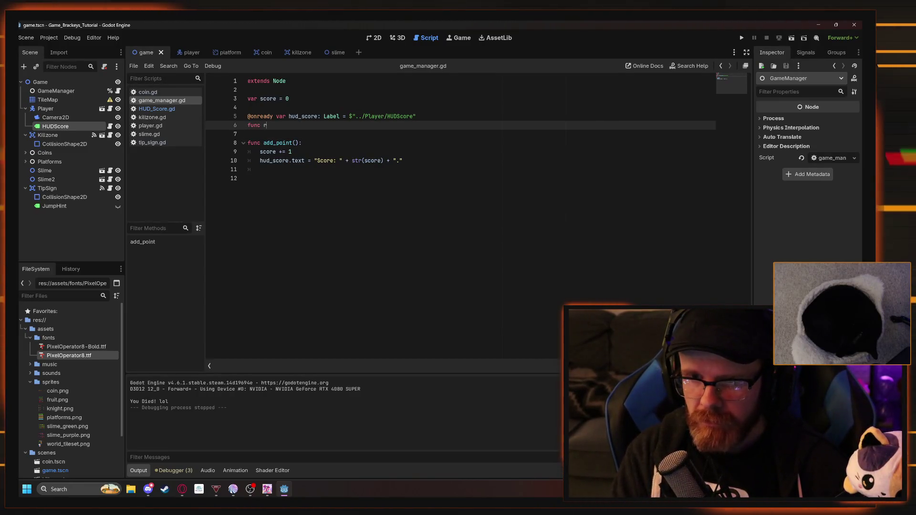
type("ready")
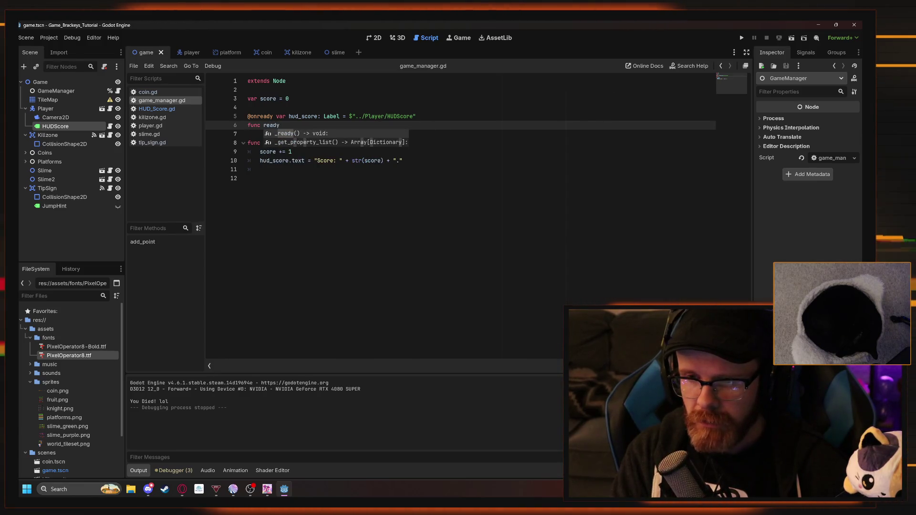
key("Return")
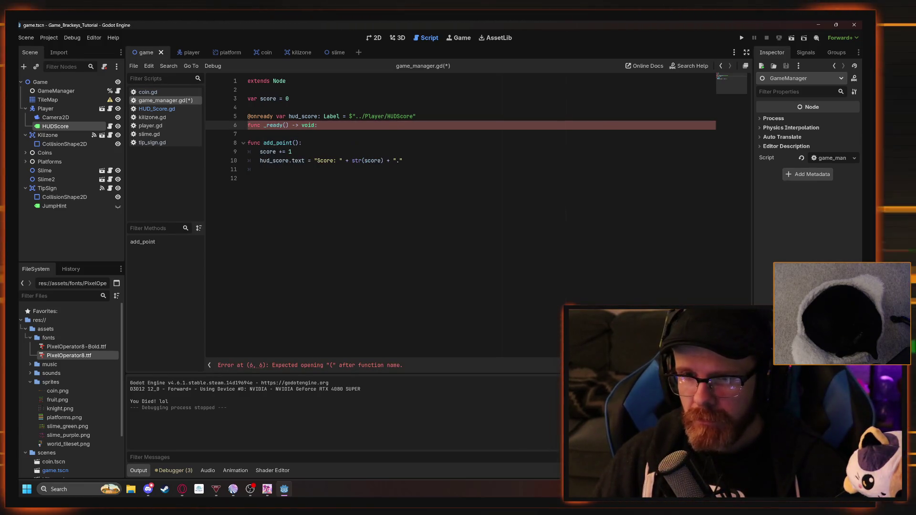
key("Return")
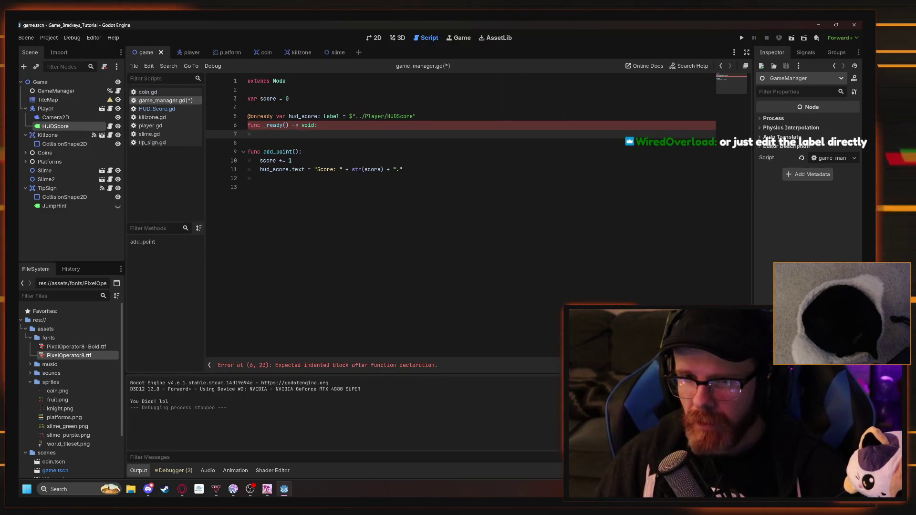
left_click(317, 125)
key("BackSpace")
key("BackSpace")
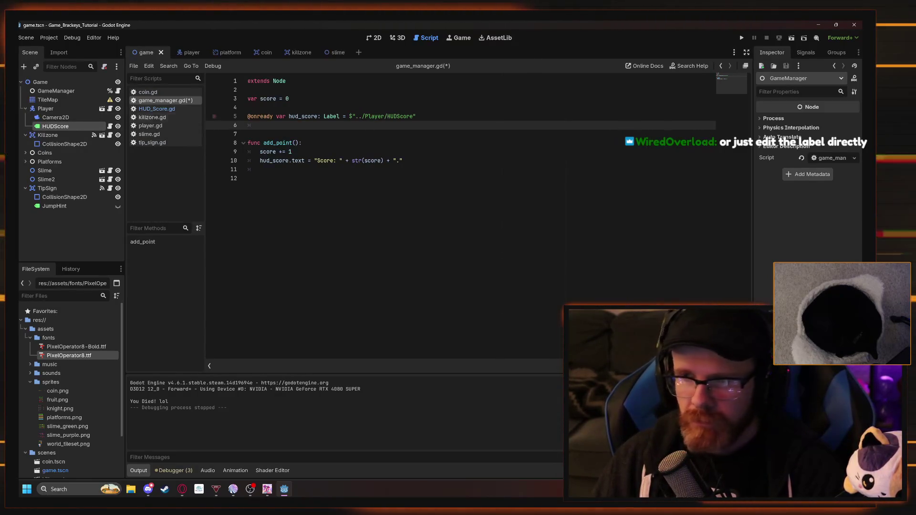
Set the HUDScore label's default text to 'You gots no point yet'
left_click(374, 38)
left_click(56, 126)
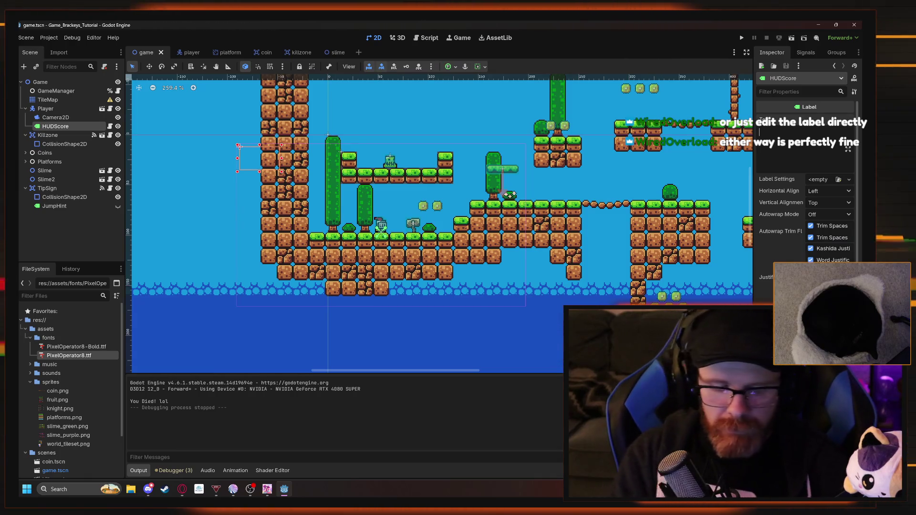
type("You gots no poin")
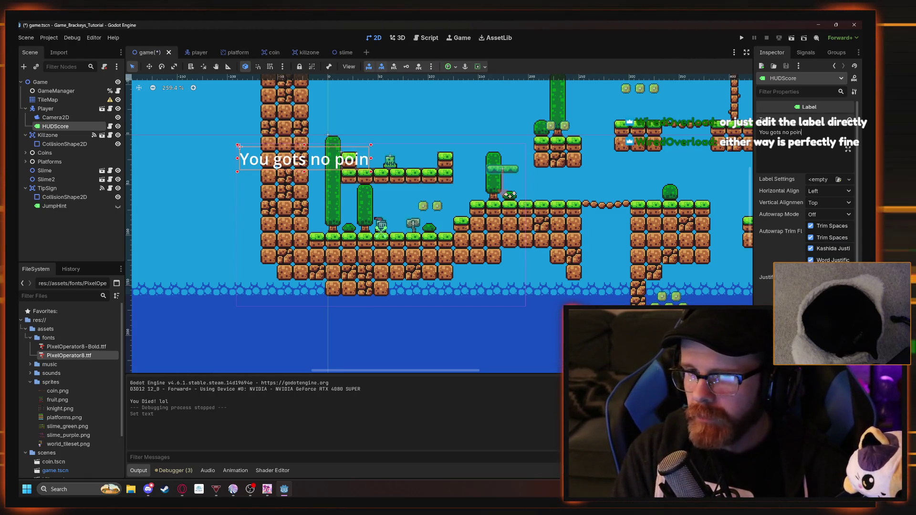
type("t yet")
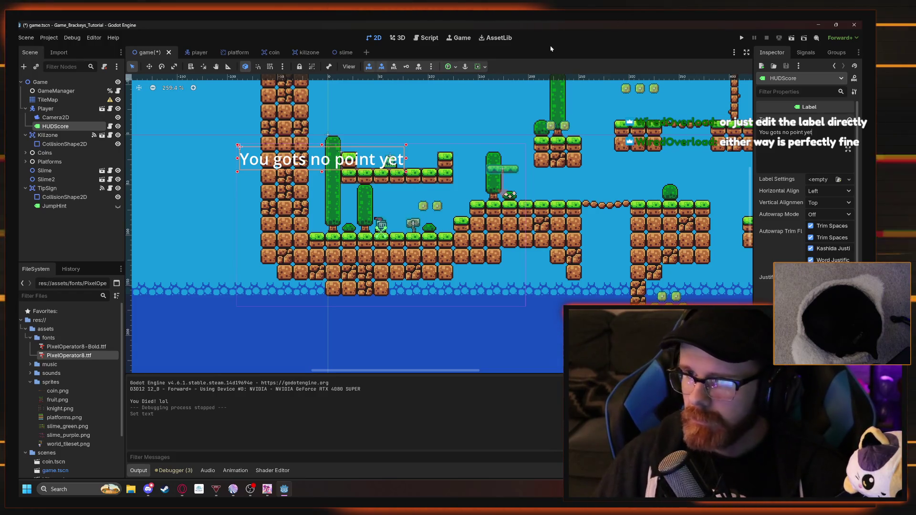
Playtest by collecting coins until the score reaches 3, then return to game_manager.gd
left_click(742, 37)
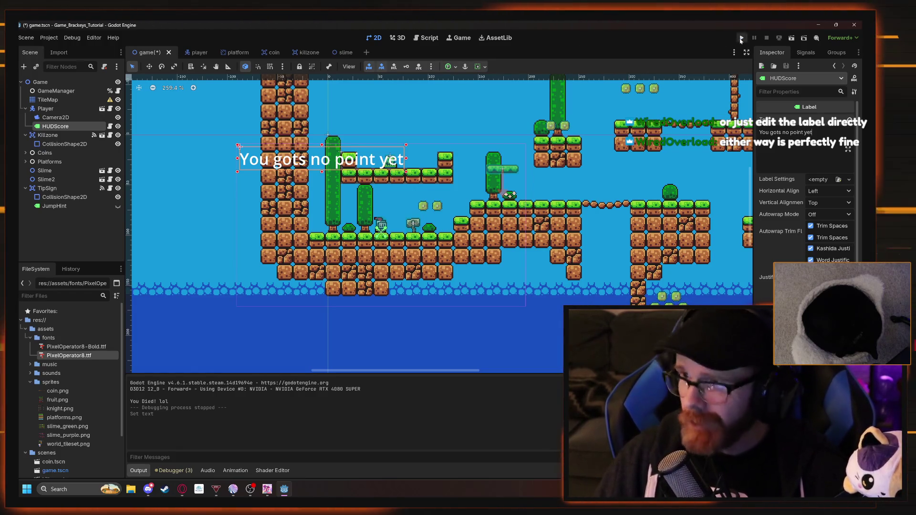
key("Right")
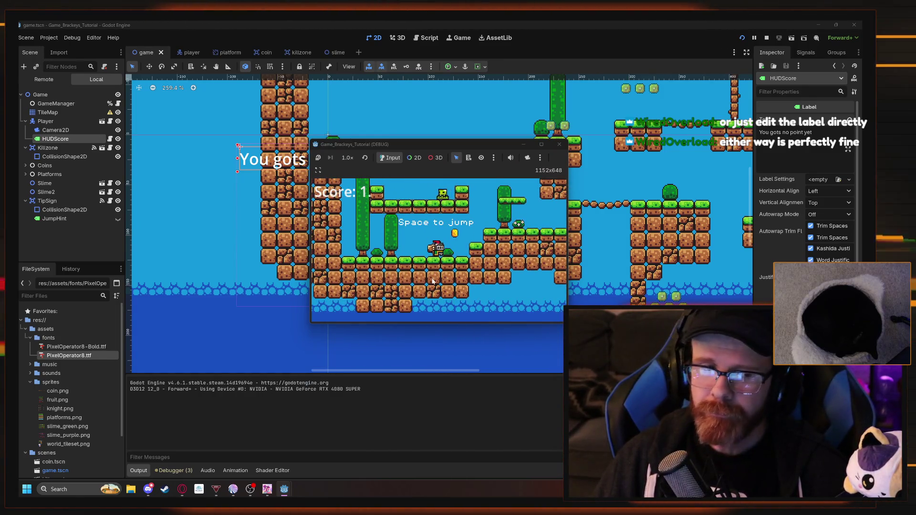
key("Left")
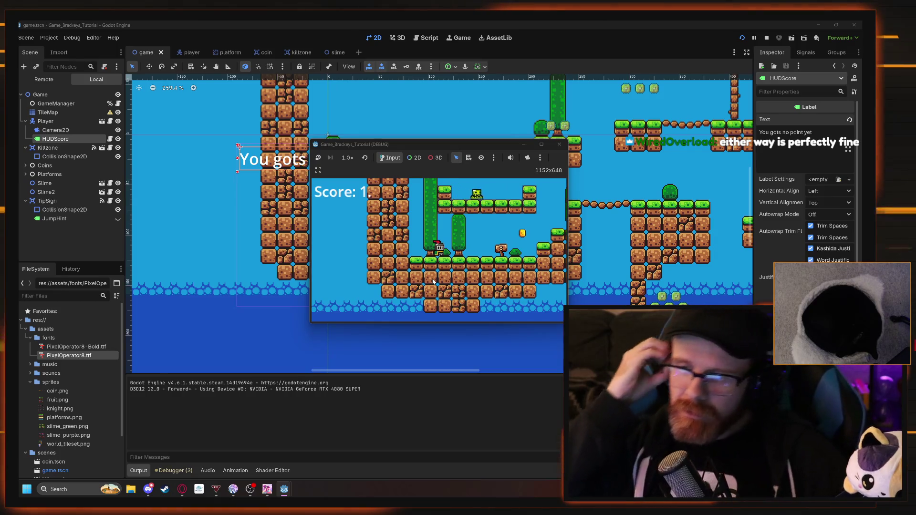
key("Right")
key("Right")
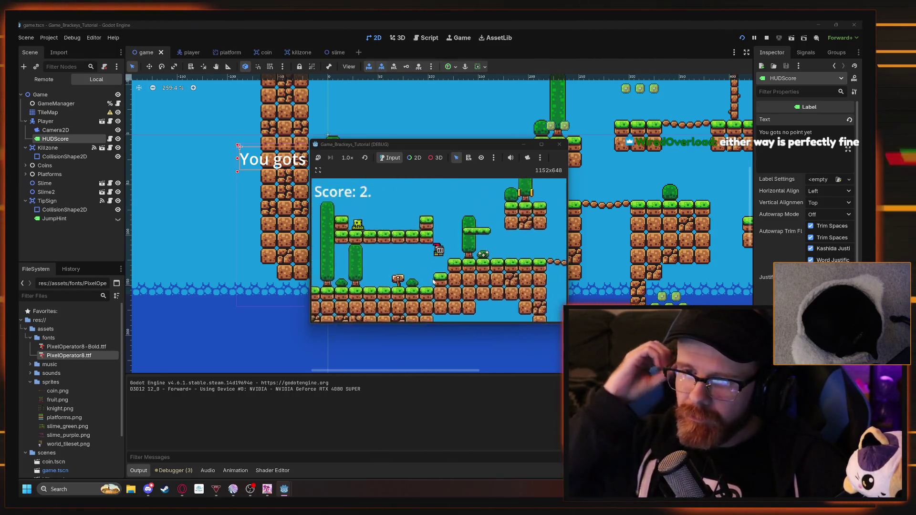
key("Right")
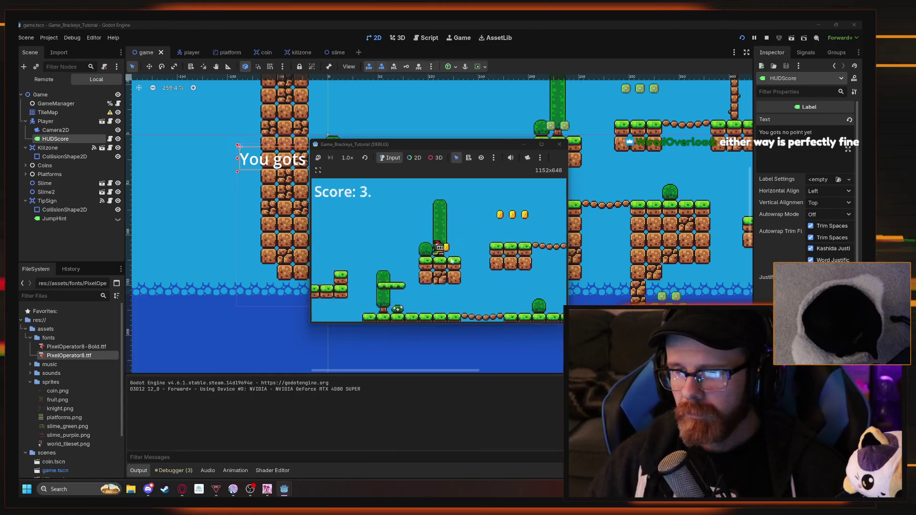
left_click(559, 144)
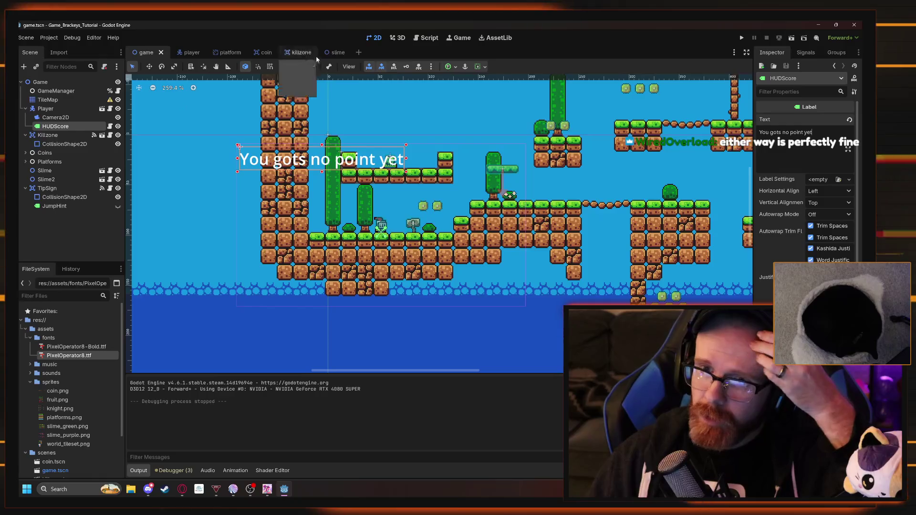
key("ctrl+F3")
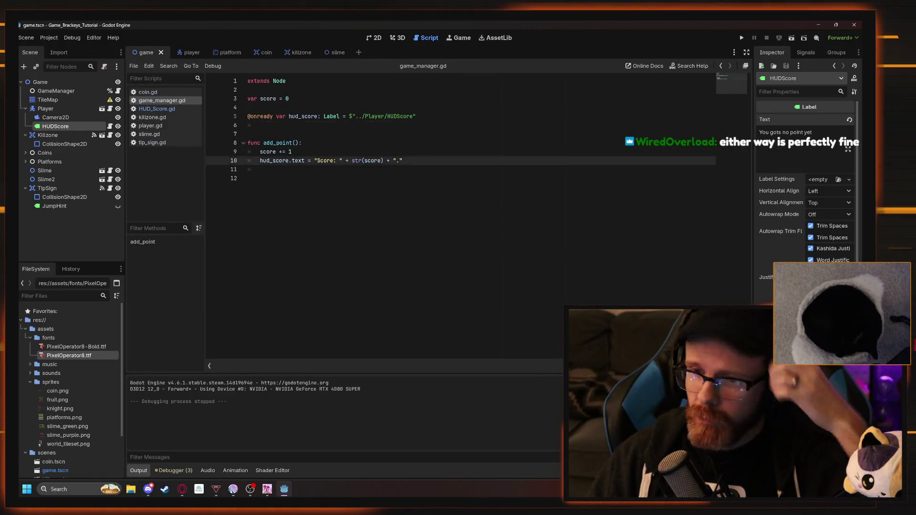
Delete the trailing '.' from the score string on line 10 of game_manager.gd and save
double_click(398, 160)
key("BackSpace")
key("BackSpace")
key("BackSpace")
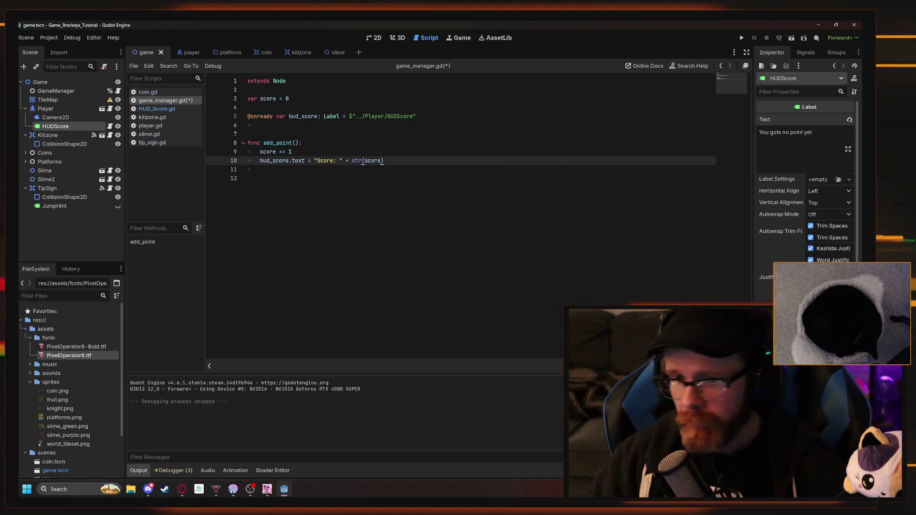
key("ctrl+s")
key("Down")
key("Down")
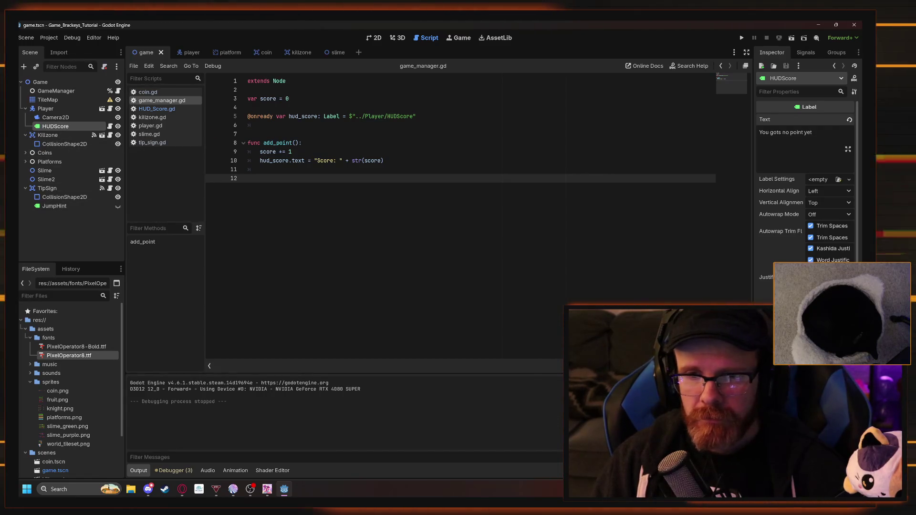
Set HUDScore's text to 'Score: 0', give it PixelOperator8-Bold.ttf as font, and run the game
type("S")
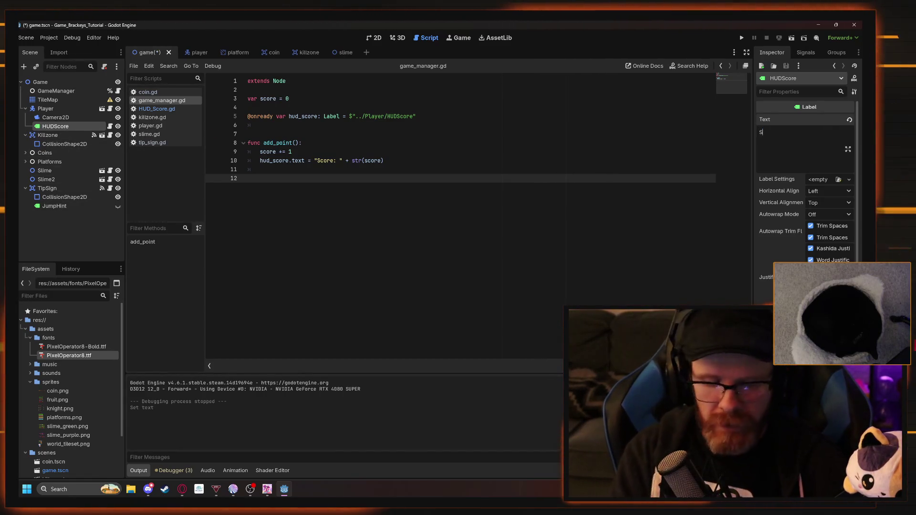
type("core: 0")
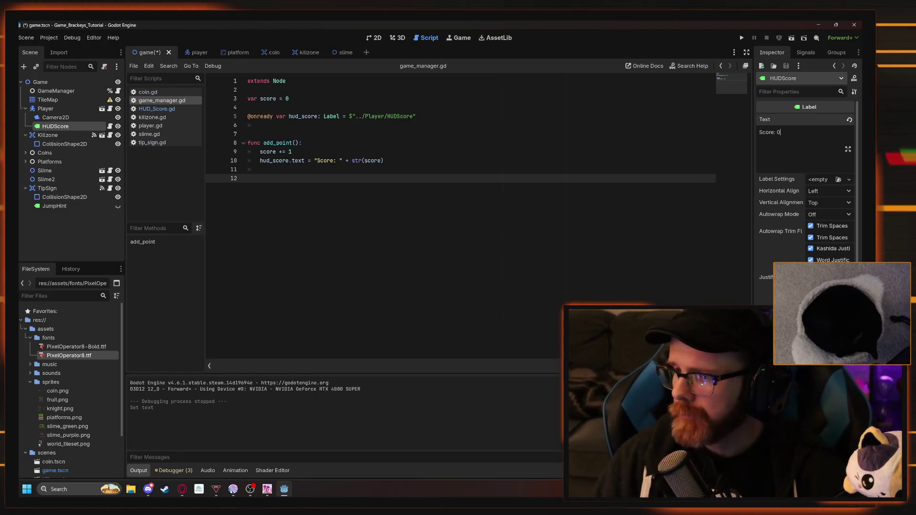
scroll(806, 182, "down", 5)
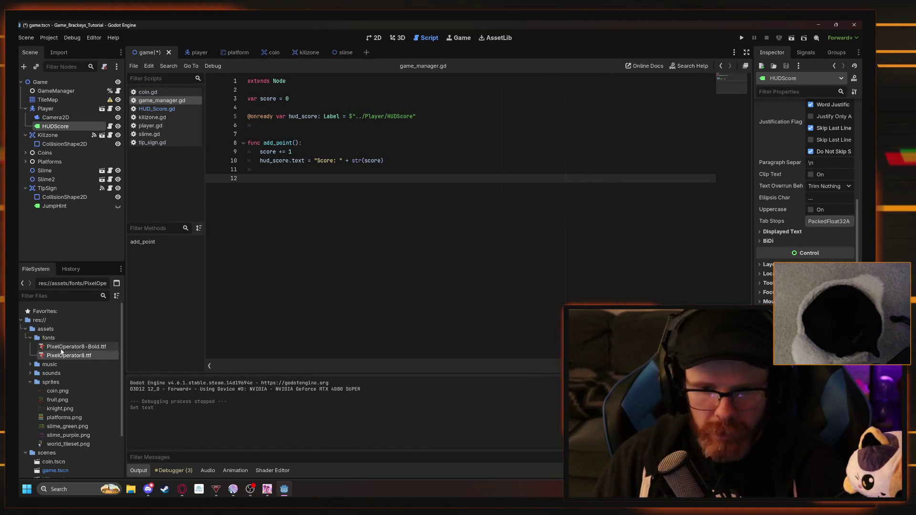
left_click_drag(63, 347, 765, 303)
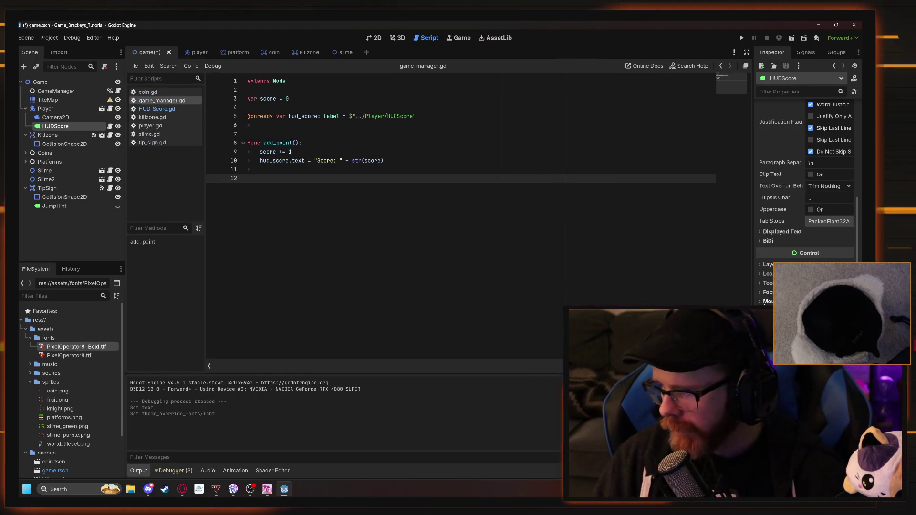
left_click(742, 39)
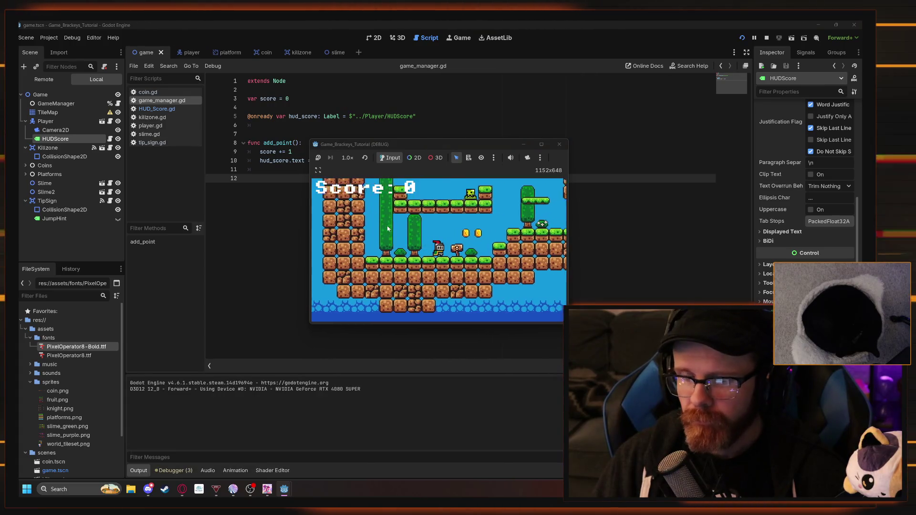
Playtest by running and jumping the knight right to collect coins until it falls
key("Right")
key("space")
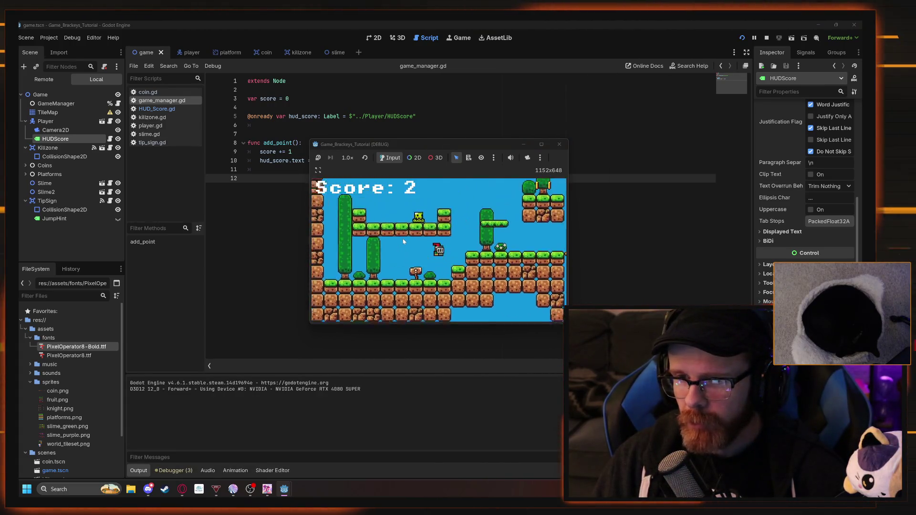
key("Right")
key("space")
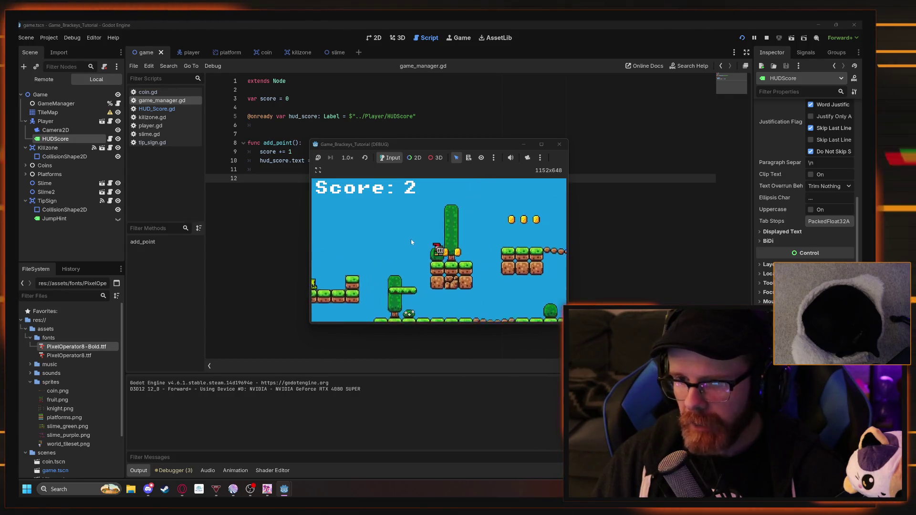
key("Right")
key("space")
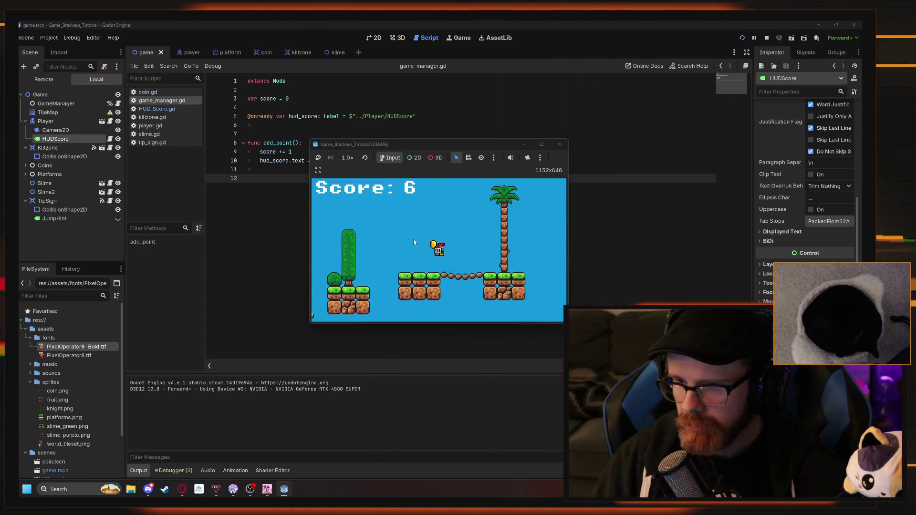
key("Right")
key("space")
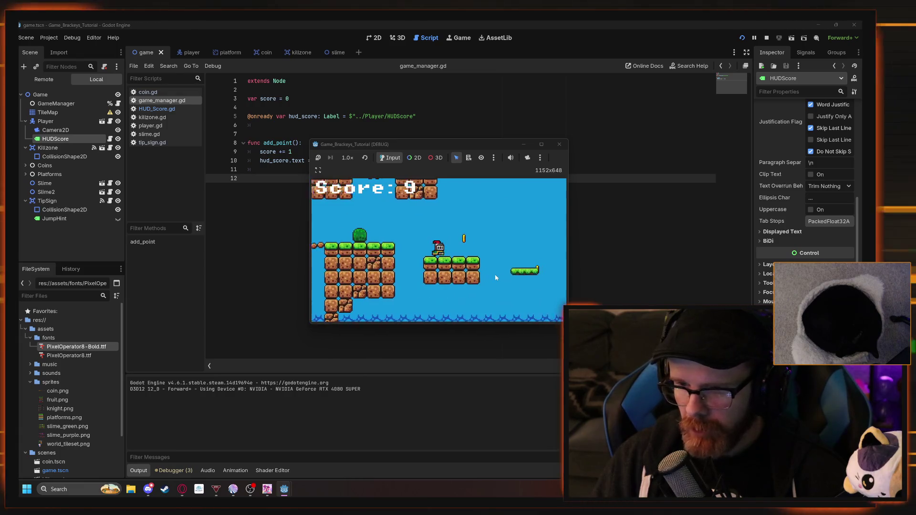
key("Right")
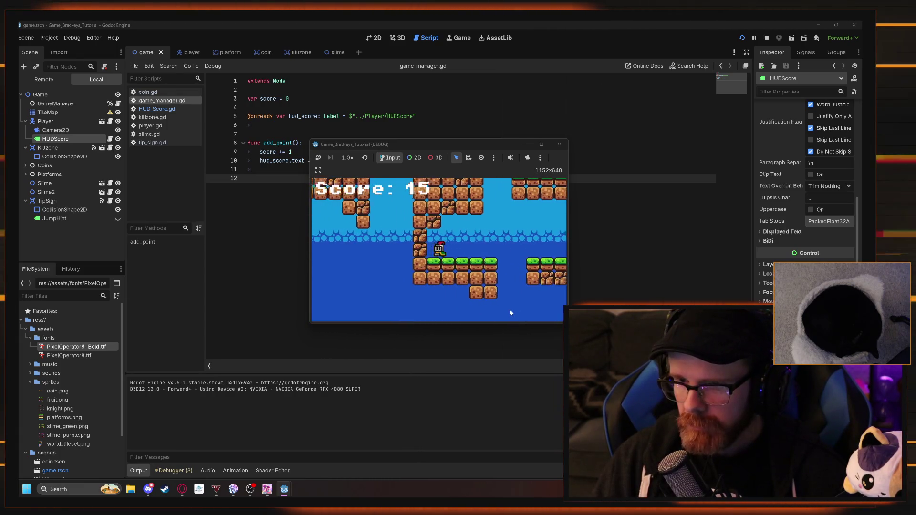
key("Right")
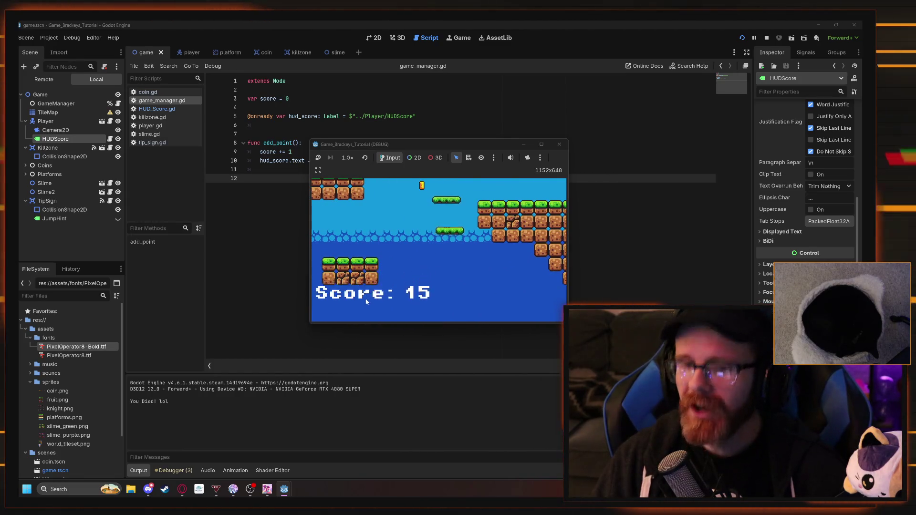
key("Right")
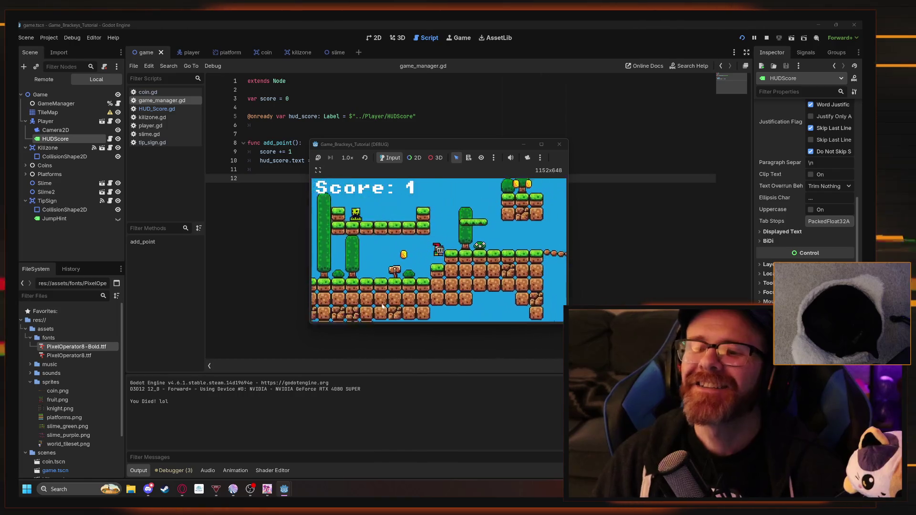
key("Right")
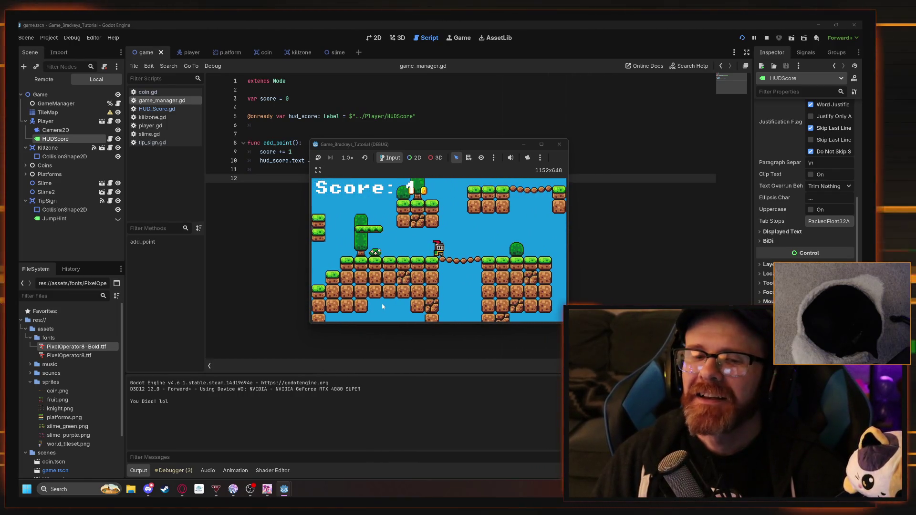
key("Right")
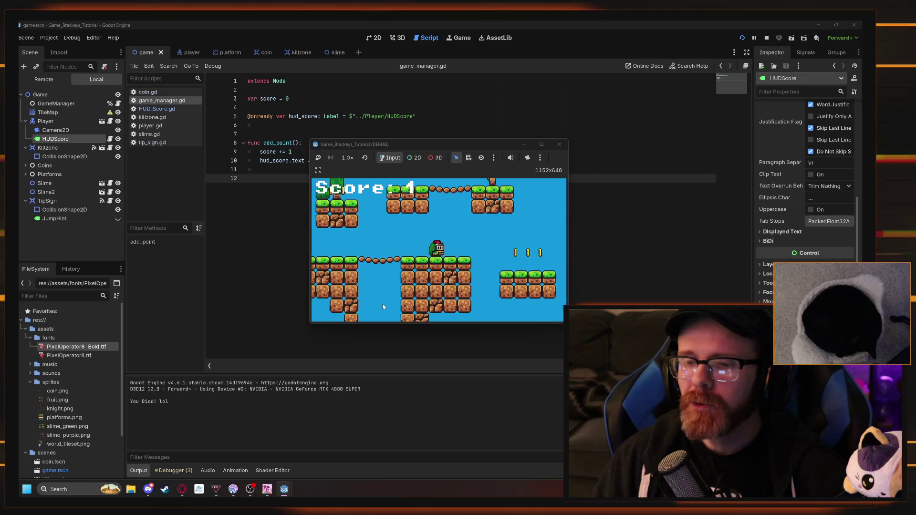
key("Right")
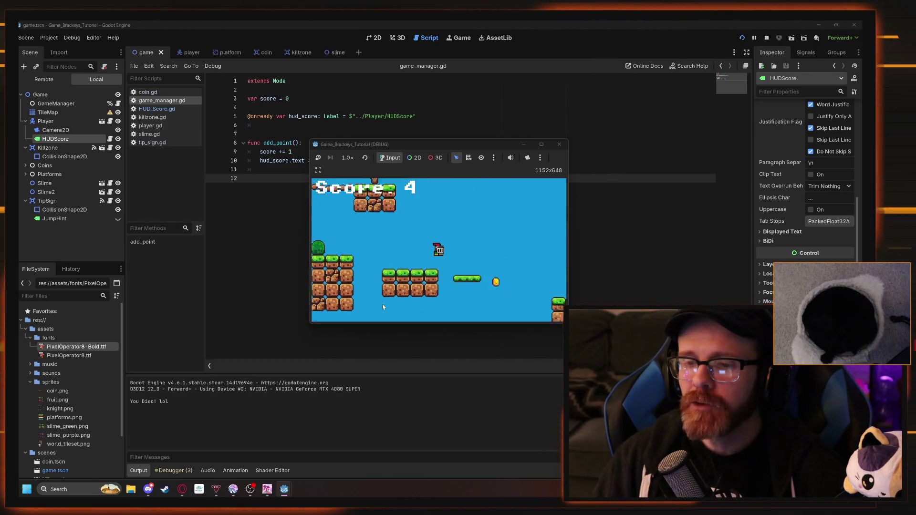
key("Right")
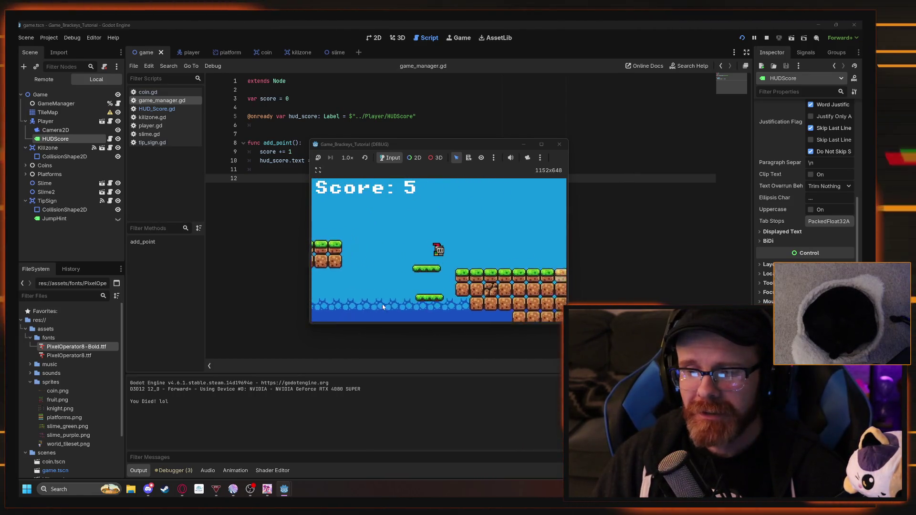
key("Right")
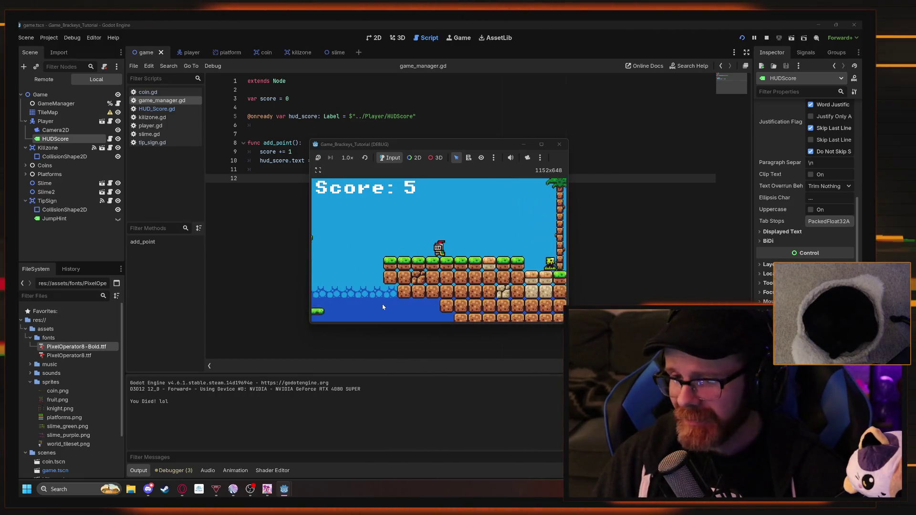
key("Right")
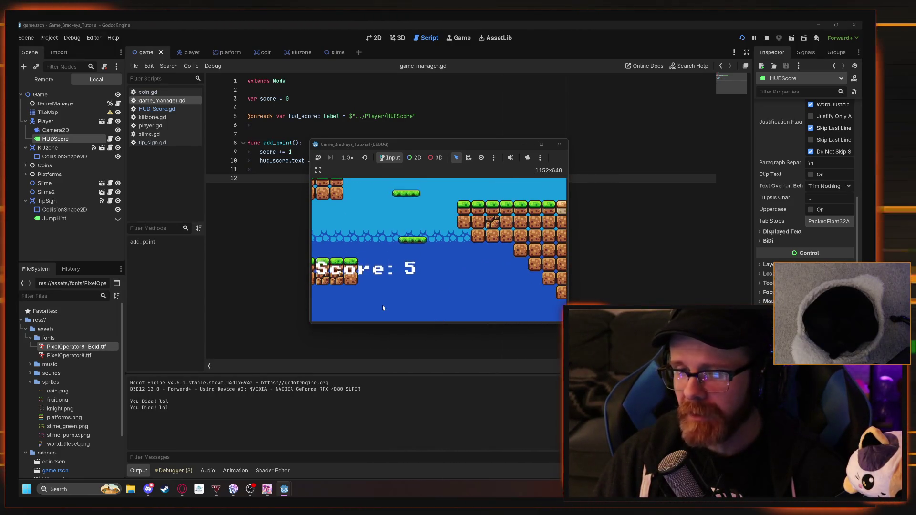
Stop the game, reparent HUDScore under Camera2D, and save and run the scene with F5
key("F8")
left_click_drag(86, 128, 61, 118)
key("F5")
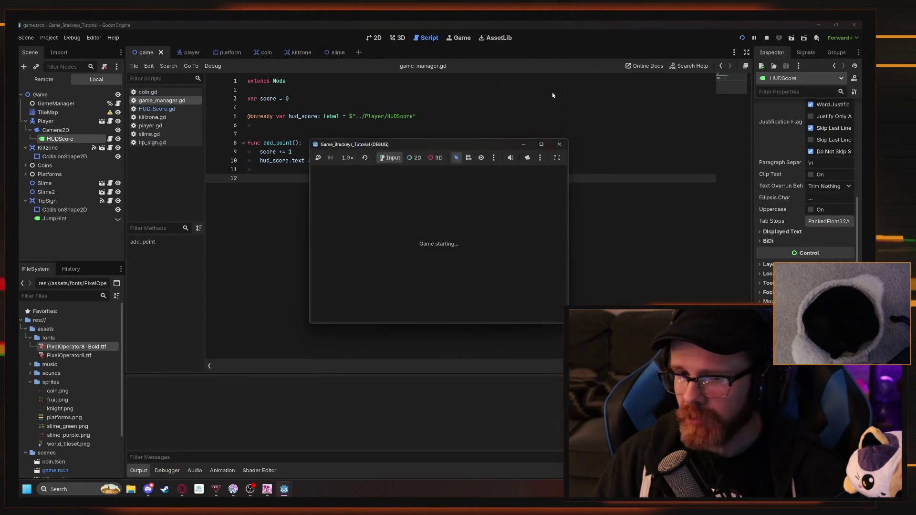
Move HUDScore out from under Camera2D so it sits directly under Player
key("Right")
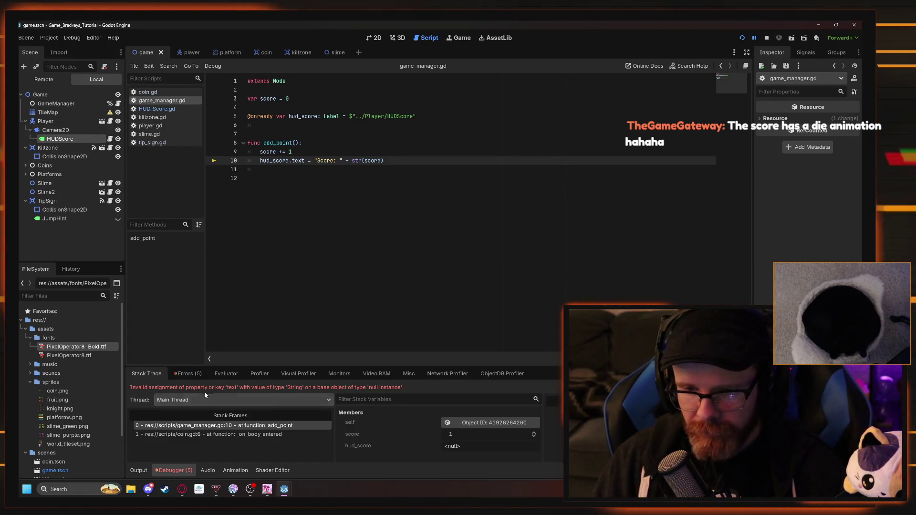
mouse_move(60, 139)
left_mouse_down()
mouse_move(30, 142)
mouse_move(47, 197)
left_mouse_up()
mouse_move(60, 139)
left_mouse_down()
mouse_move(41, 128)
mouse_move(46, 146)
left_mouse_up()
left_click(286, 179)
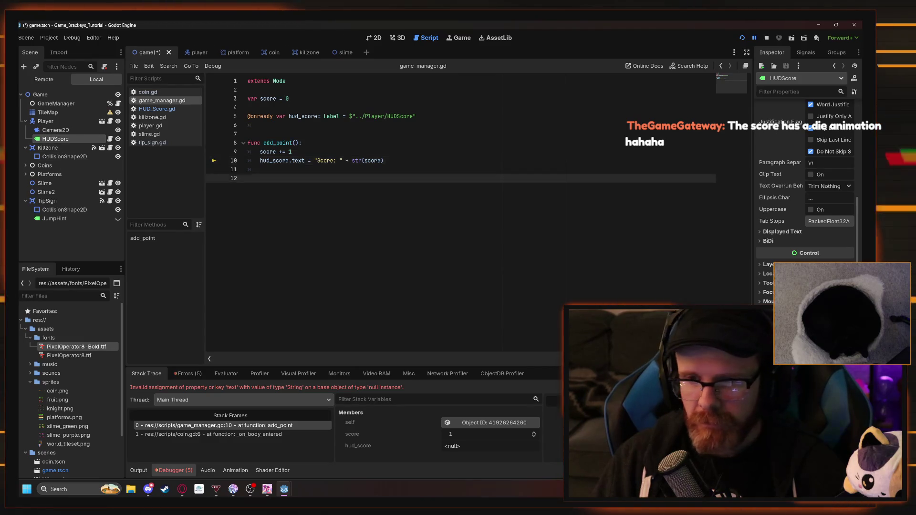
Close the crashed game window and launch a new playtest
mouse_move(284, 489)
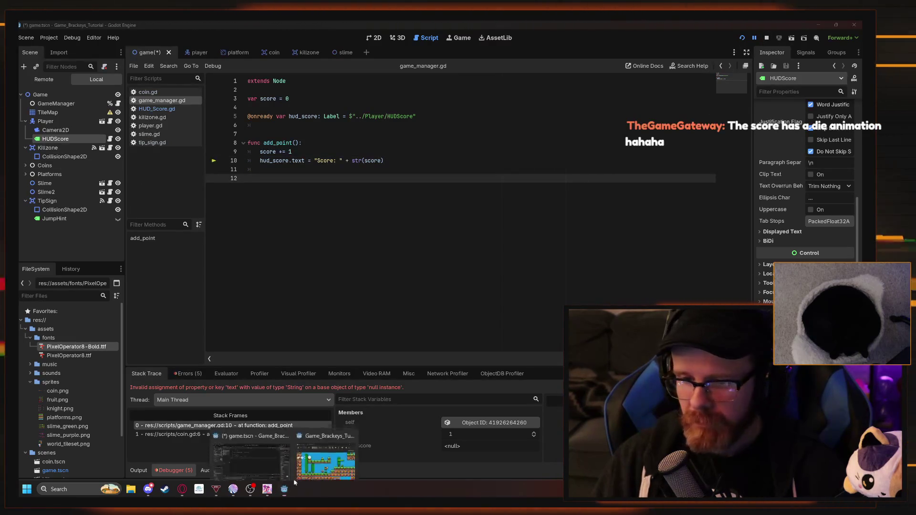
left_click(329, 451)
left_click(559, 145)
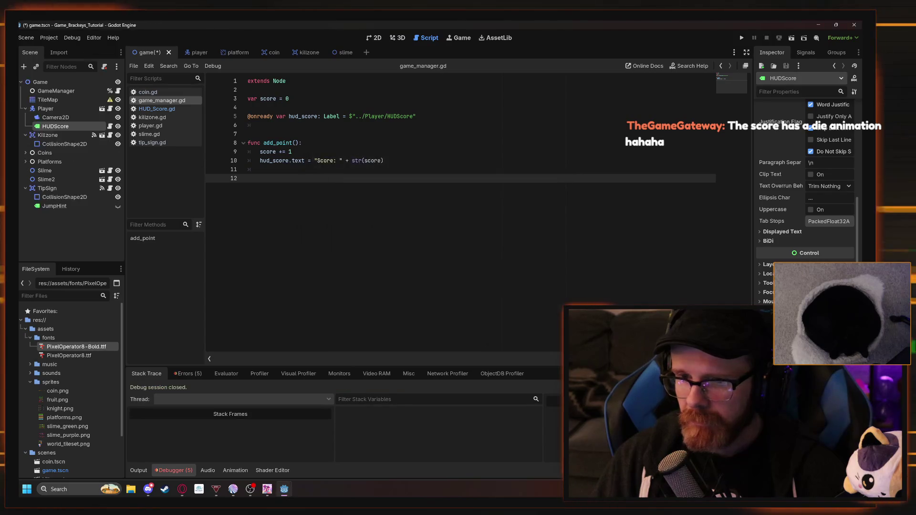
left_click(741, 37)
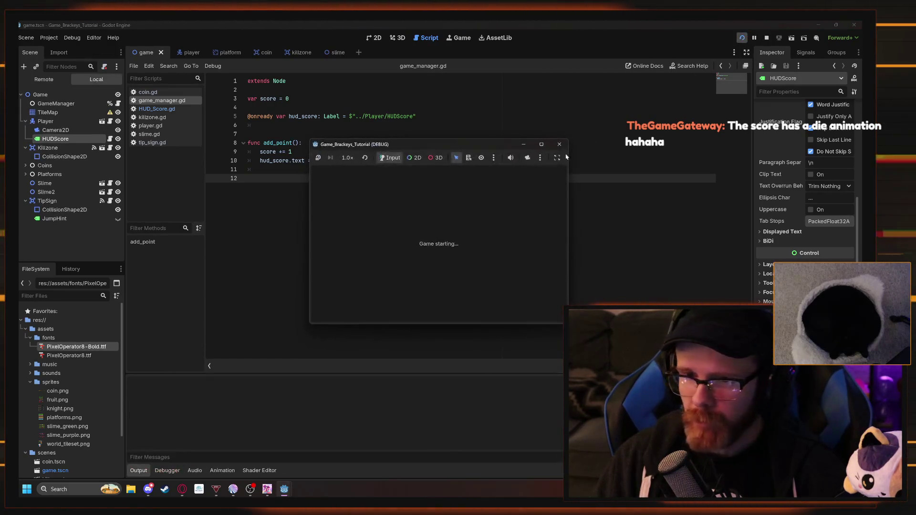
Walk the knight right collecting coins, close the game window, and return to the 2D view
key("Right")
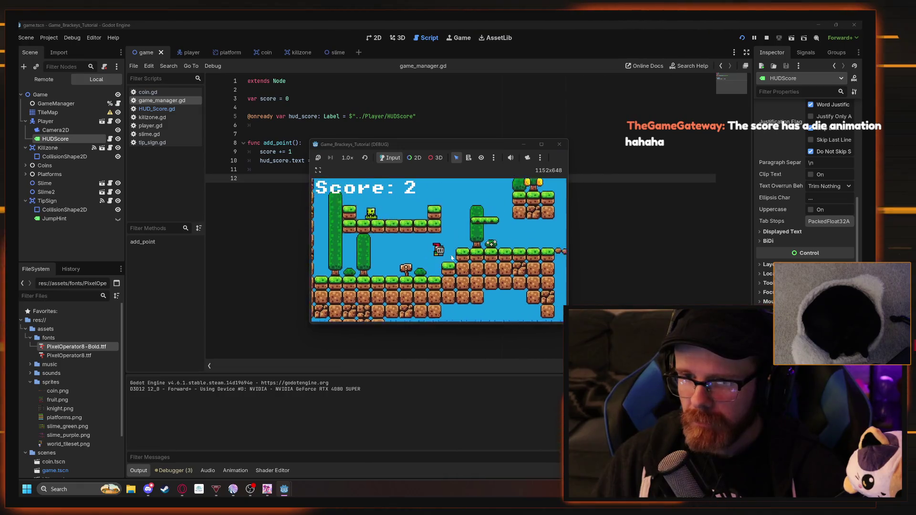
key("Right")
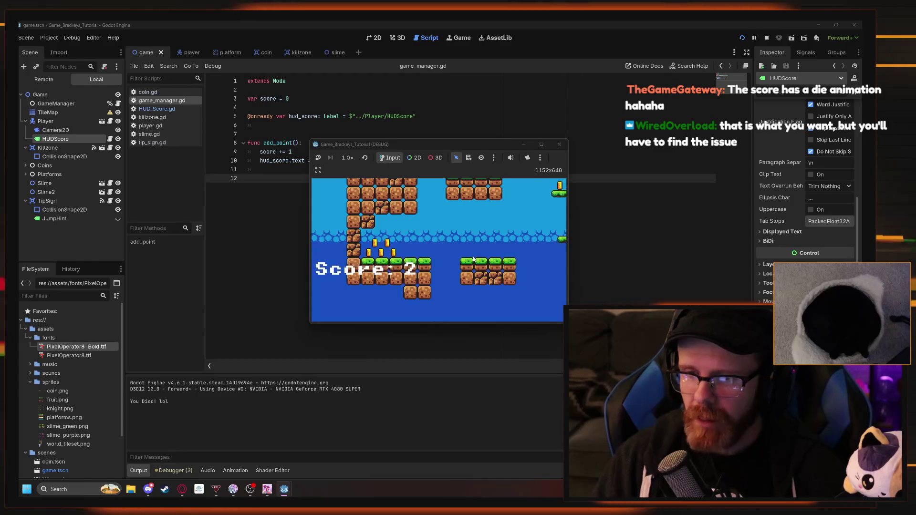
left_click(561, 146)
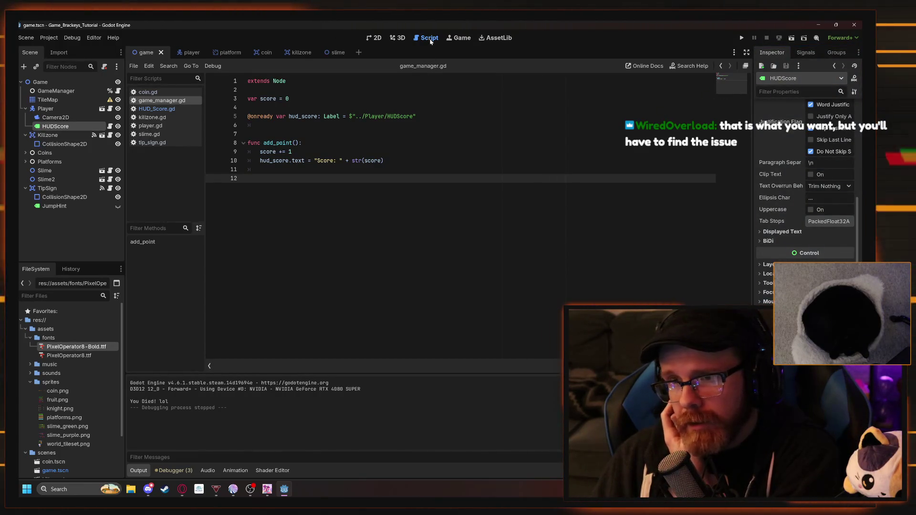
key("ctrl+F1")
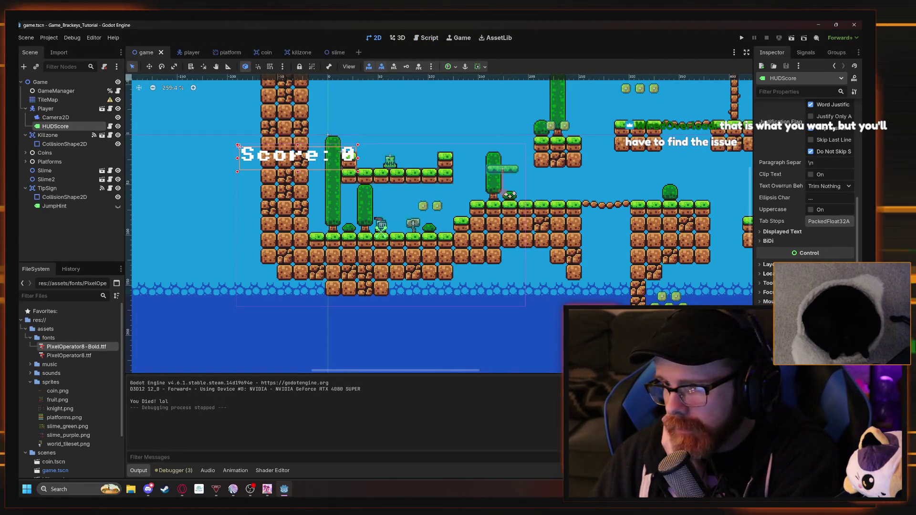
Zoom and pan the 2D level view to bring the Score: 0 label into sight
scroll(807, 191, "up", 4)
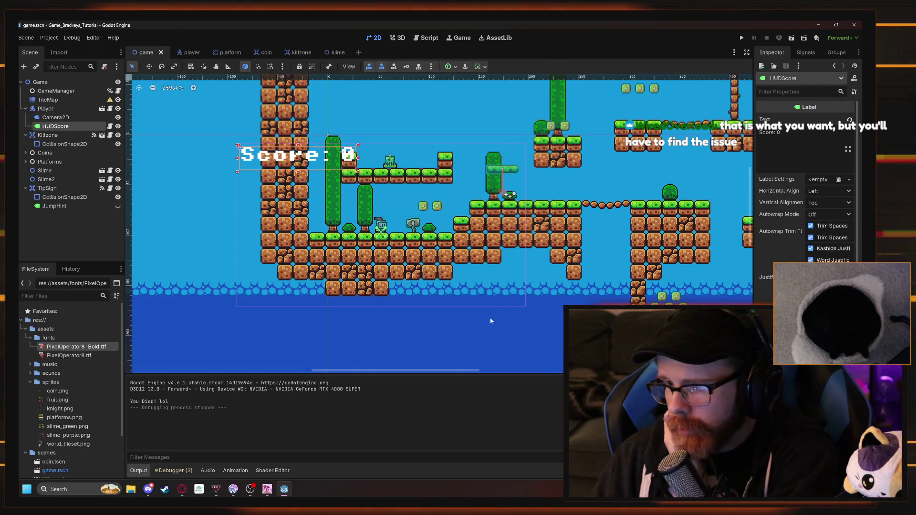
mouse_move(560, 332)
left_mouse_down()
mouse_move(464, 279)
mouse_move(427, 299)
left_mouse_up()
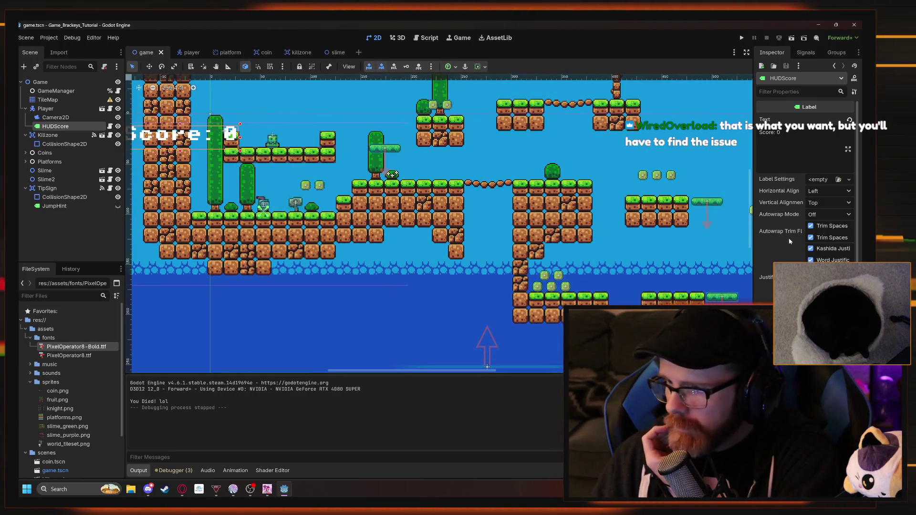
scroll(798, 197, "down", 10)
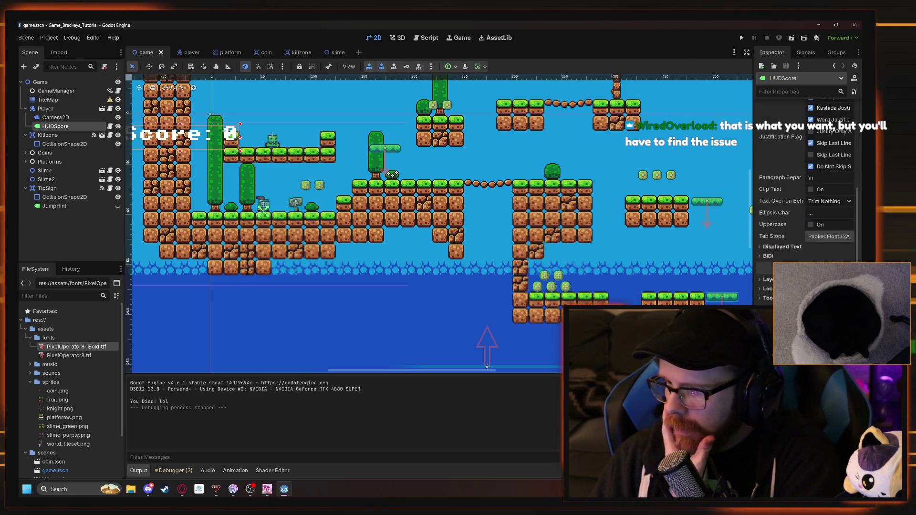
scroll(784, 127, "down", 2)
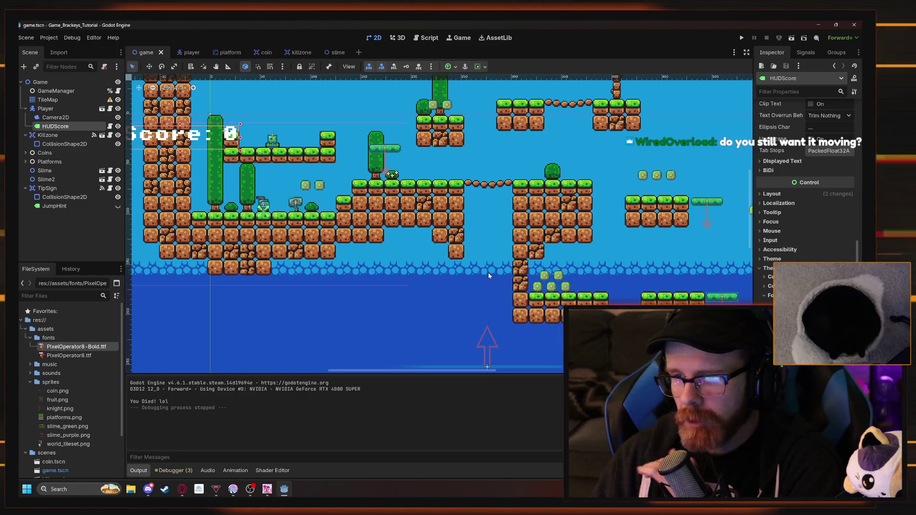
Review Camera2D and HUDScore properties in the Inspector, then reparent HUDScore under Camera2D
left_click(319, 285)
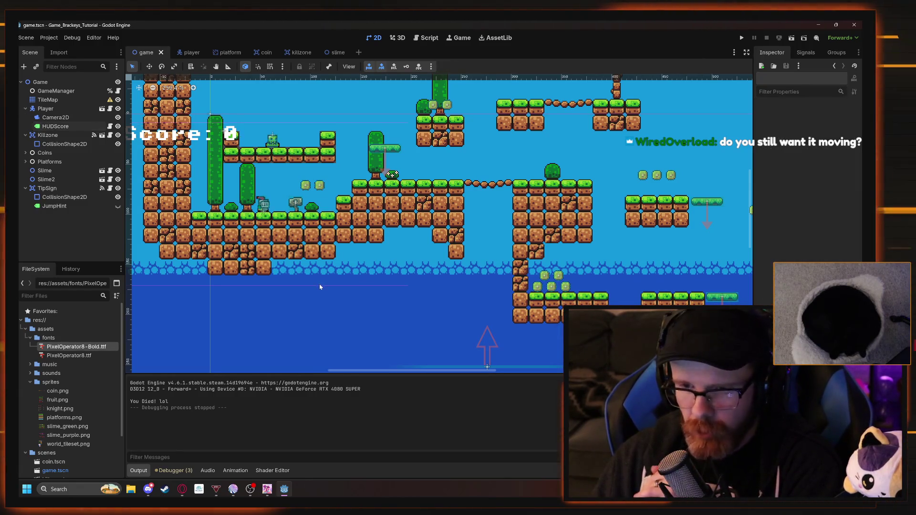
left_click(56, 118)
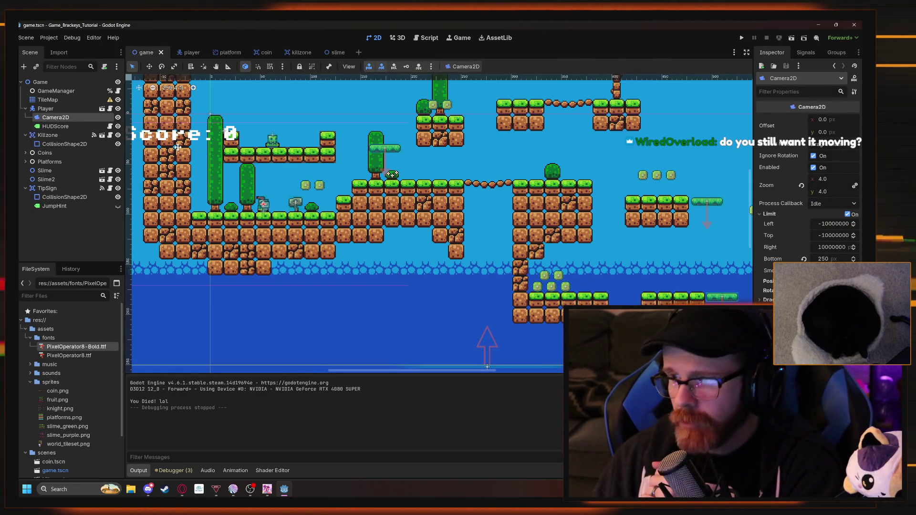
left_click(66, 127)
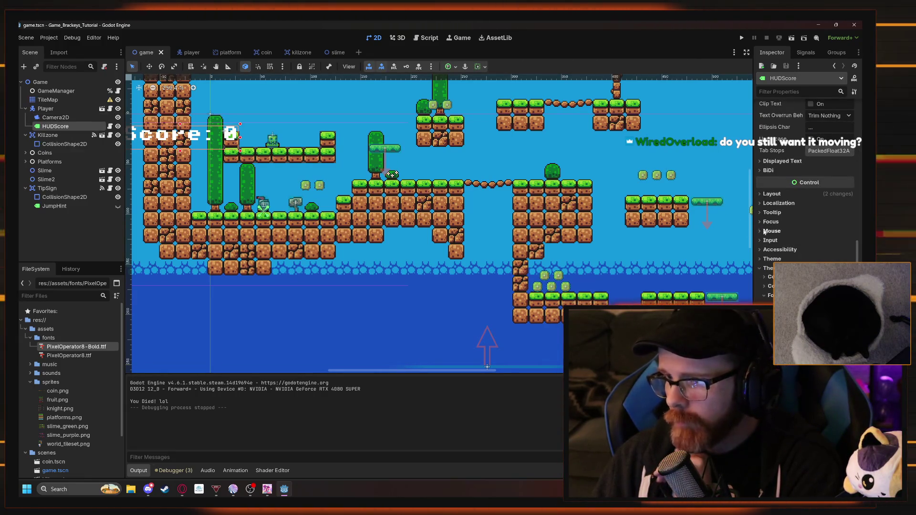
scroll(763, 244, "up", 4)
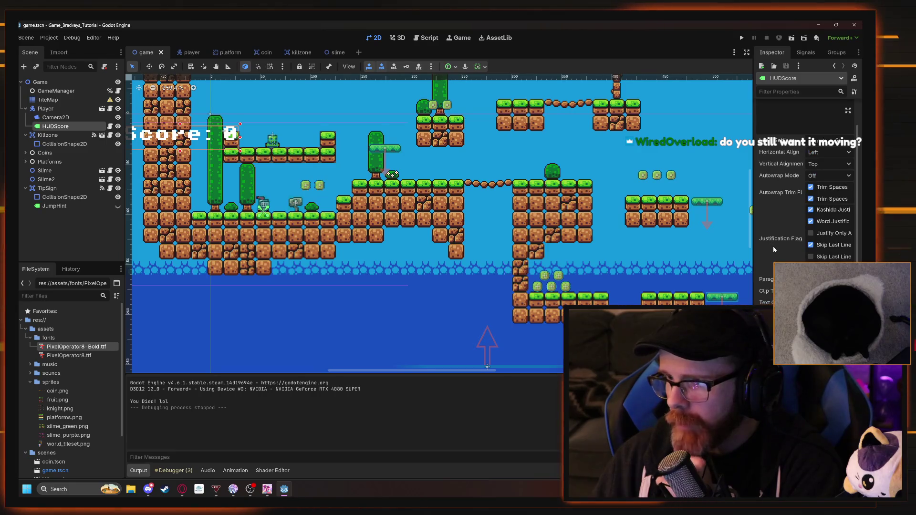
scroll(806, 191, "up", 2)
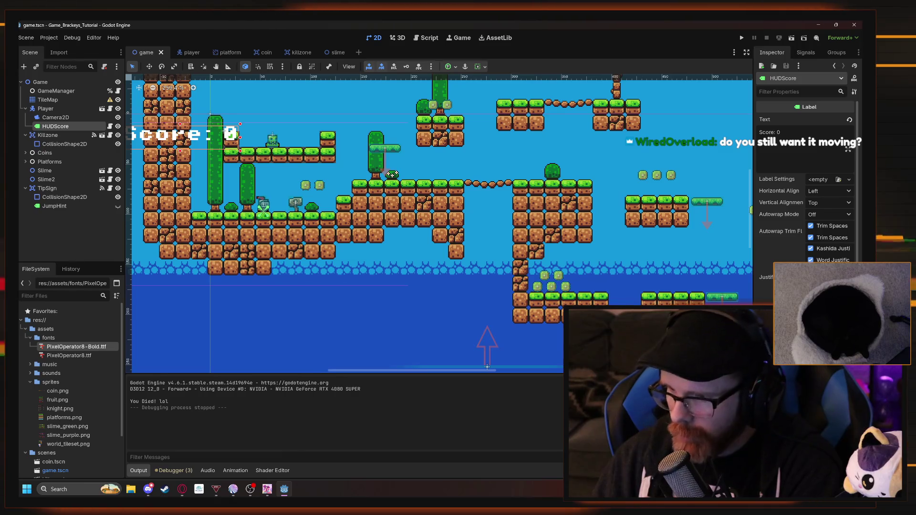
scroll(807, 190, "down", 5)
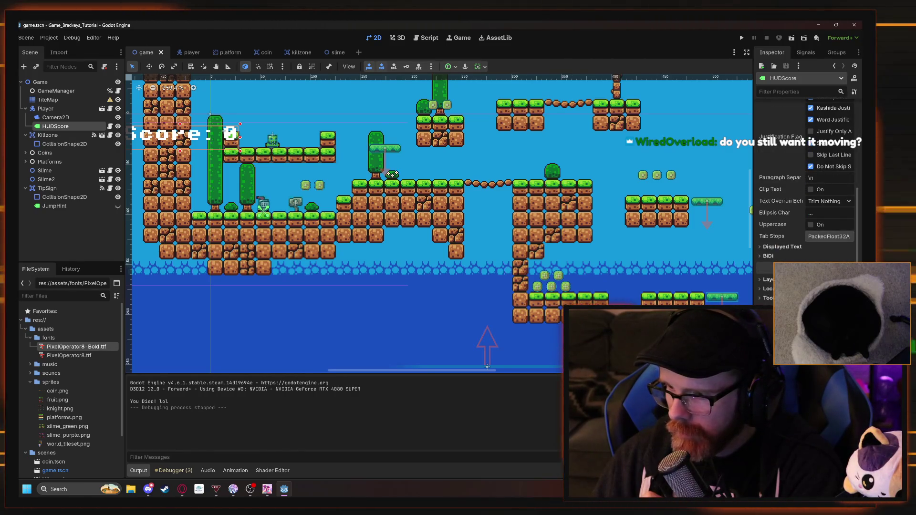
scroll(806, 190, "down", 4)
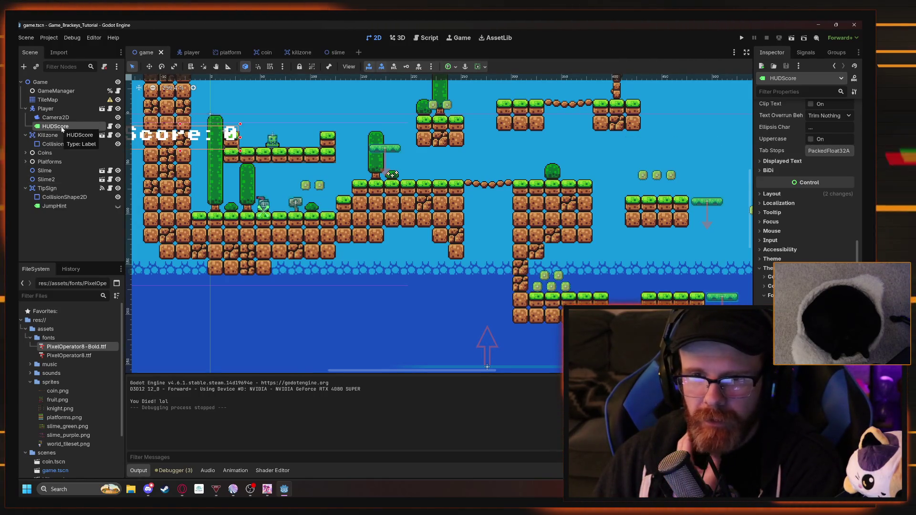
left_click_drag(236, 180, 319, 200)
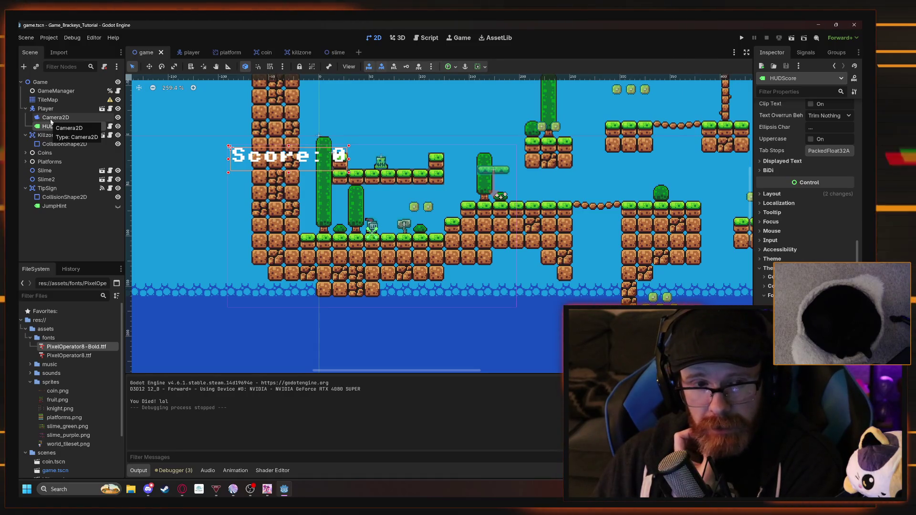
left_click_drag(50, 126, 56, 120)
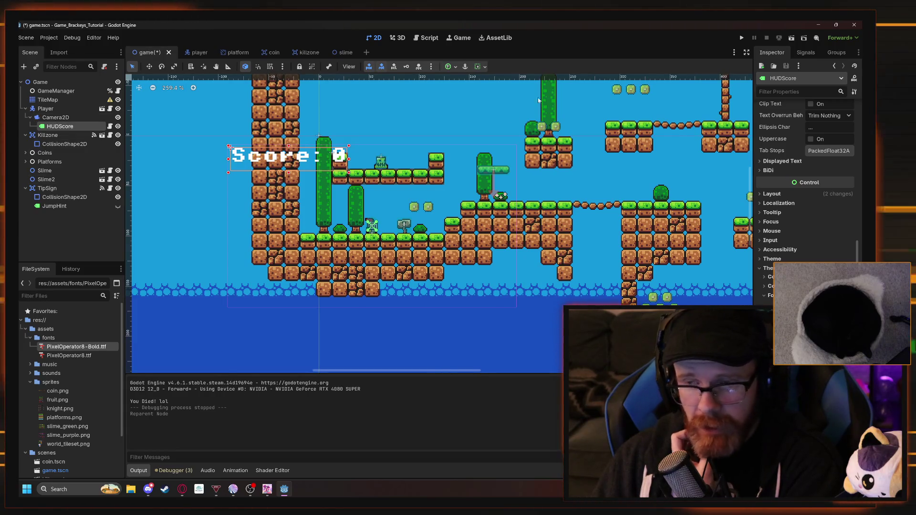
Save and run the scene, walk the knight right briefly, then close the game window
left_click(742, 40)
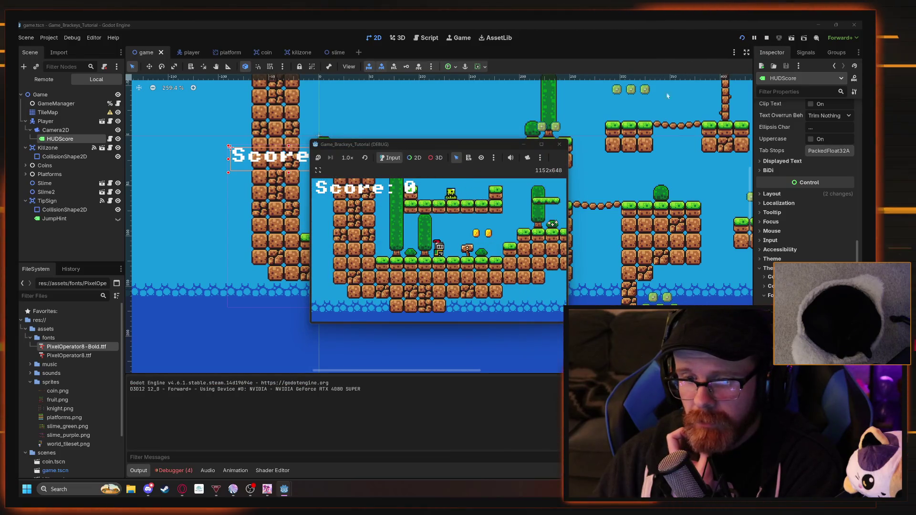
key("Right")
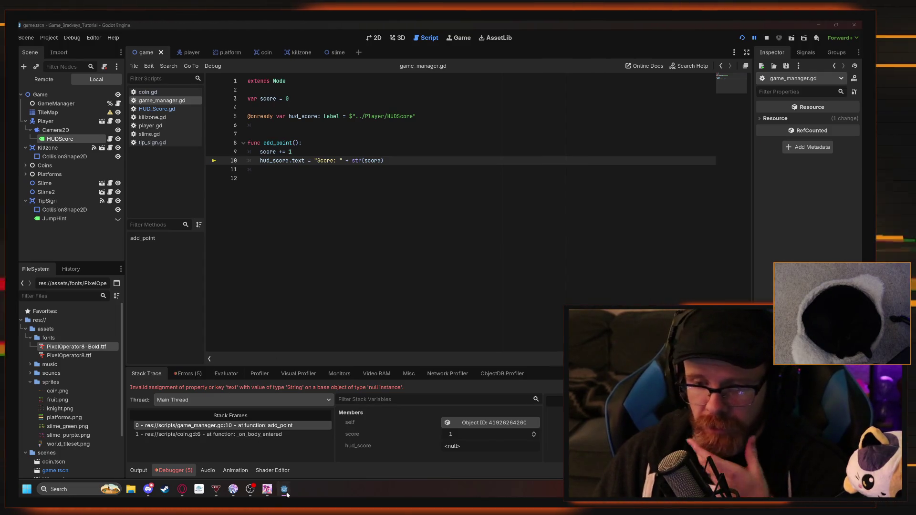
mouse_move(283, 489)
left_click(329, 444)
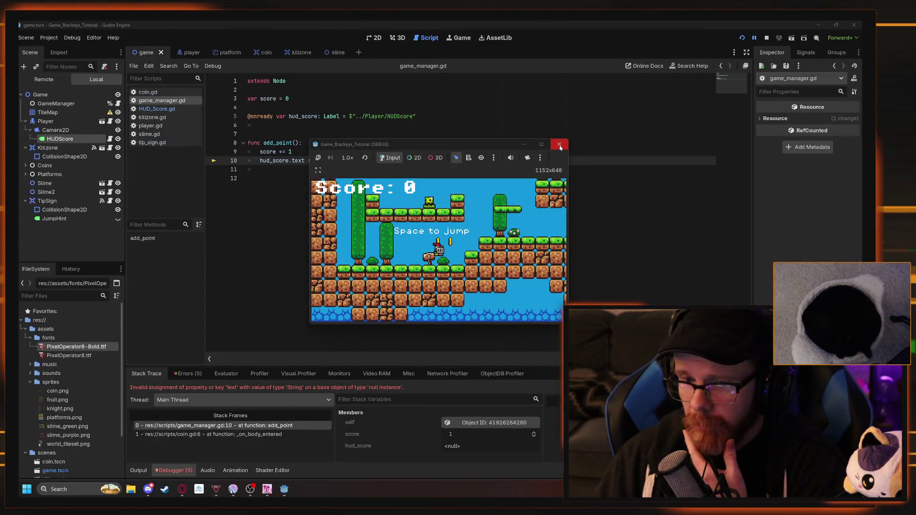
left_click(559, 145)
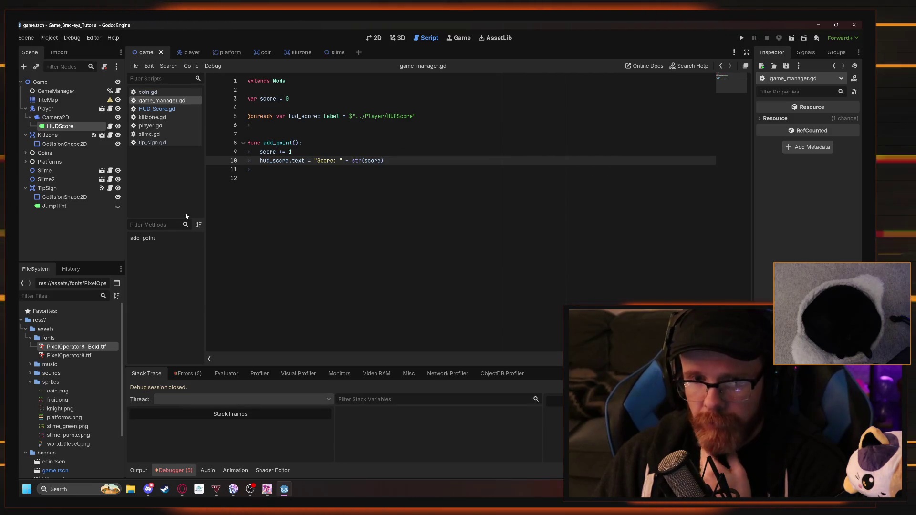
Check HUDScore and the error list, then select the old hud_score declaration in game_manager.gd
key("Down")
key("Down")
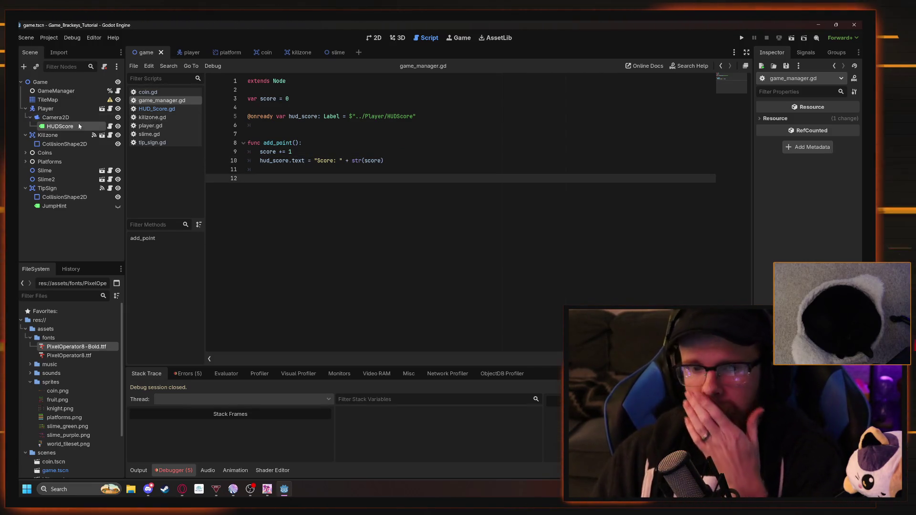
left_click(80, 125)
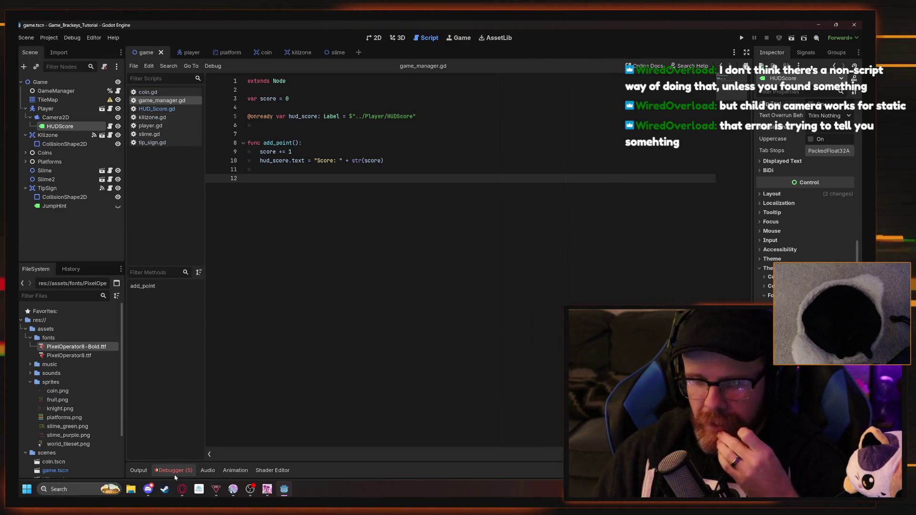
left_click(188, 374)
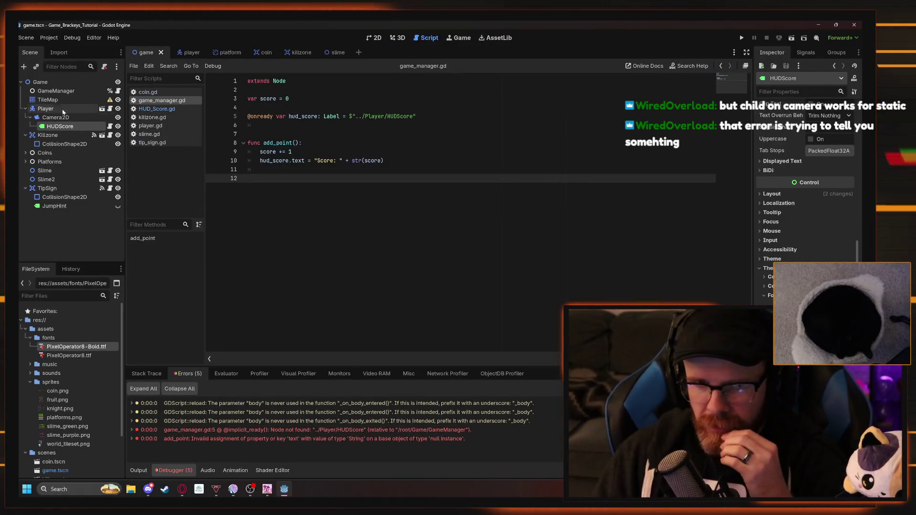
left_click(56, 91)
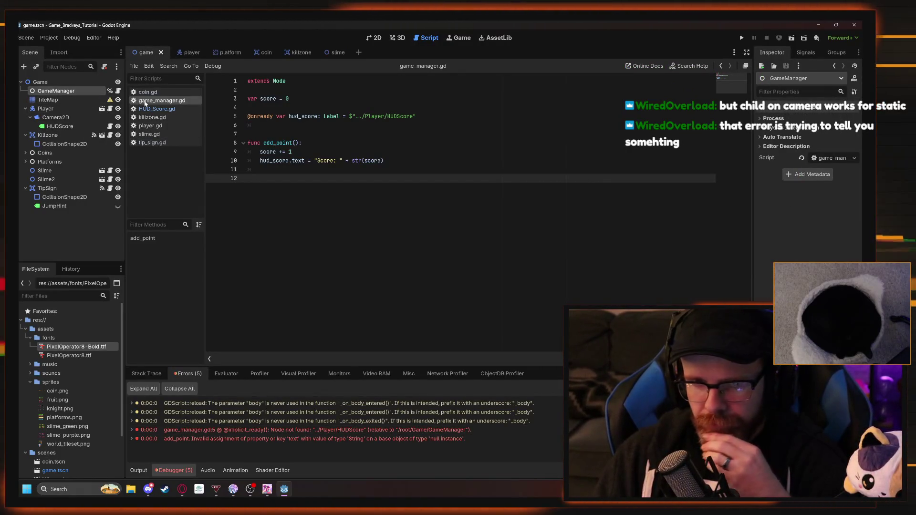
left_click_drag(248, 117, 416, 117)
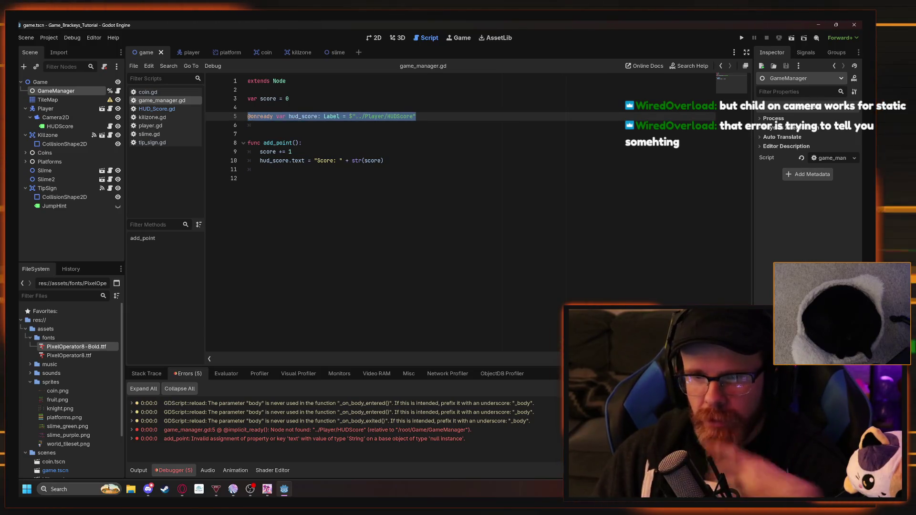
Replace the hud_score declaration with a reference to HUDScore under Camera2D
key("Delete")
key("Delete")
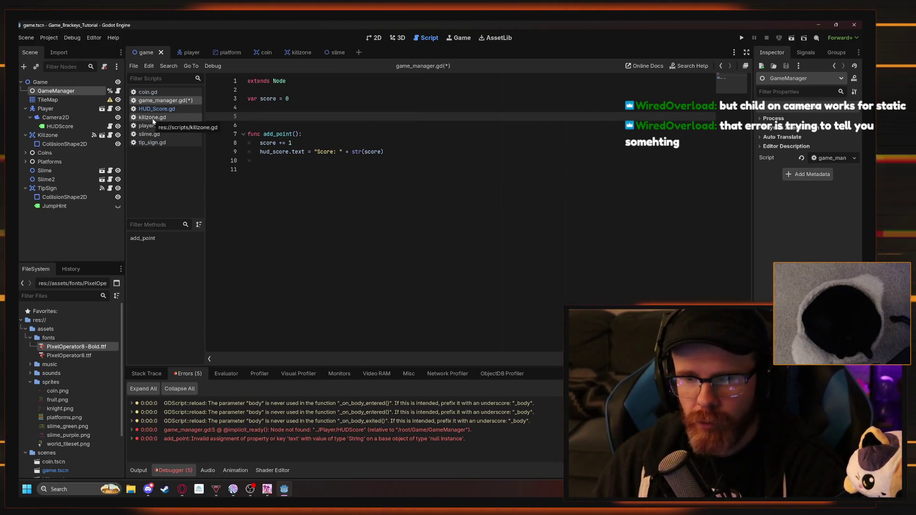
left_click_drag(66, 127, 258, 116)
left_click(444, 116)
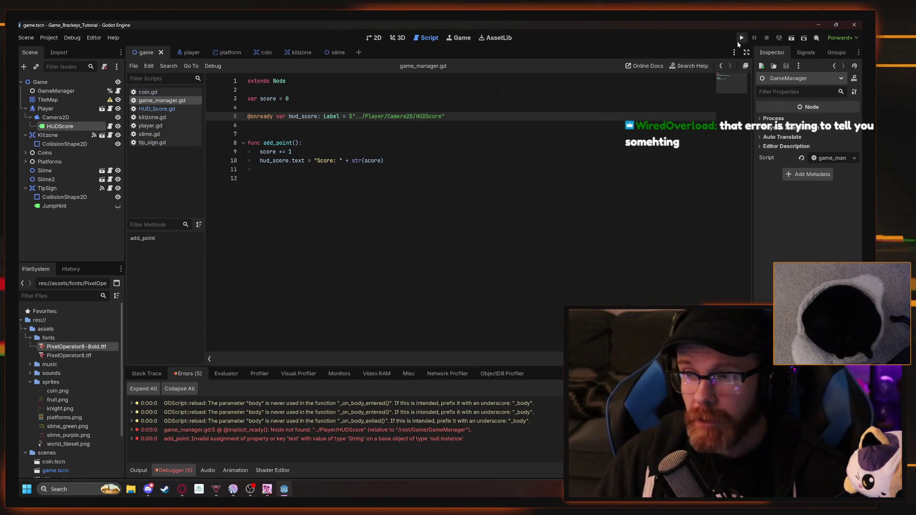
Save and playtest, collecting coins up to Score: 10, then stop and inspect HUDScore
key("F5")
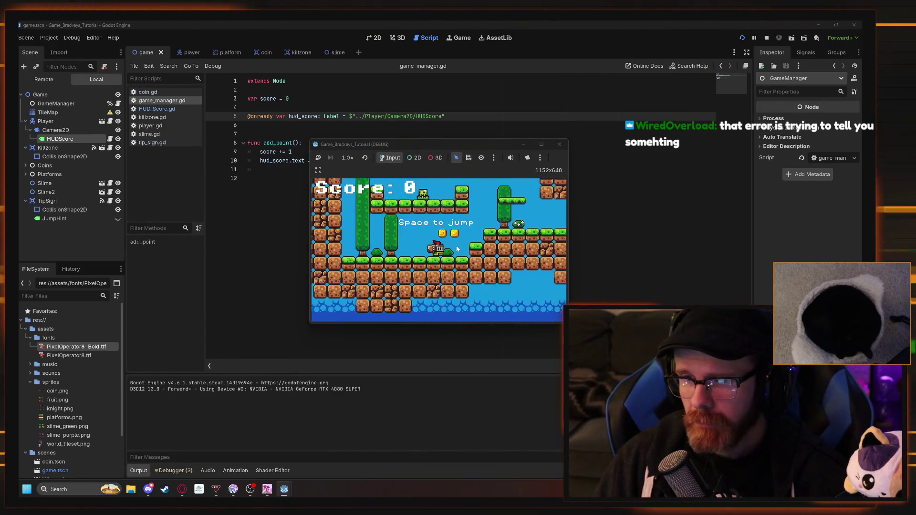
key("Right")
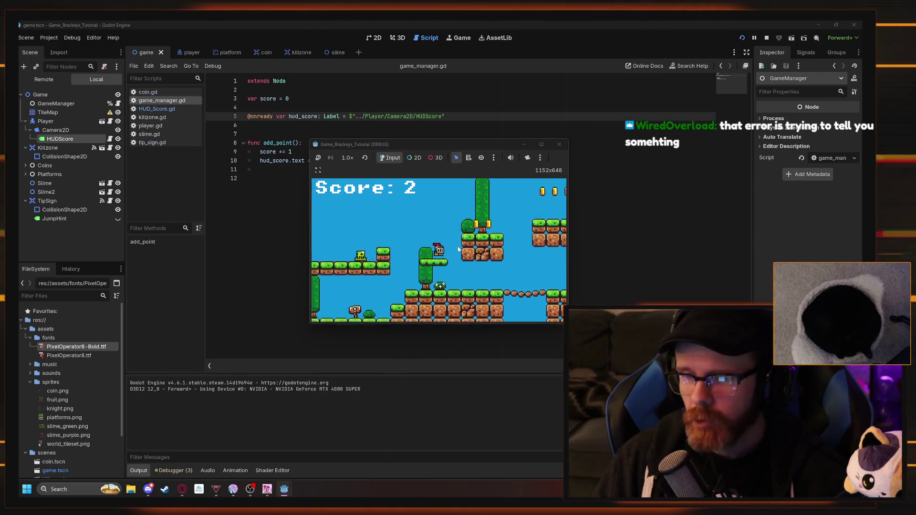
key("space")
key("Right")
key("space")
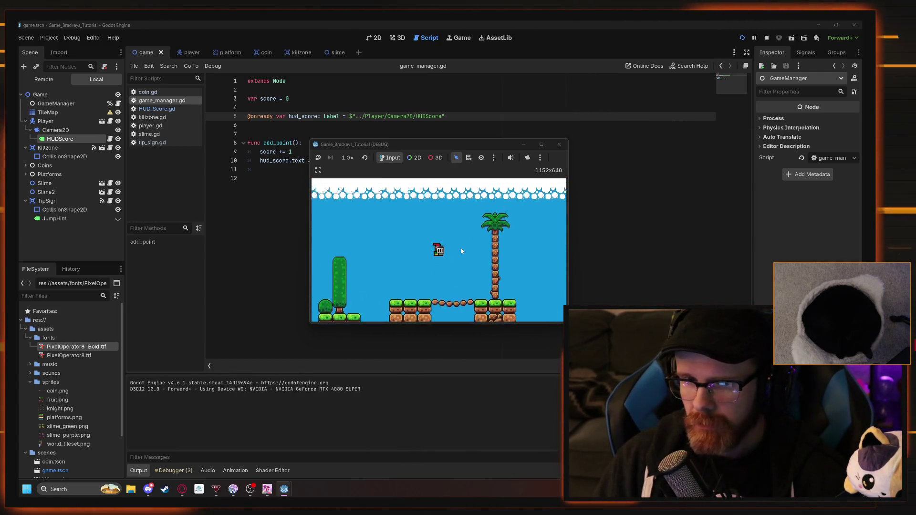
key("Right")
key("space")
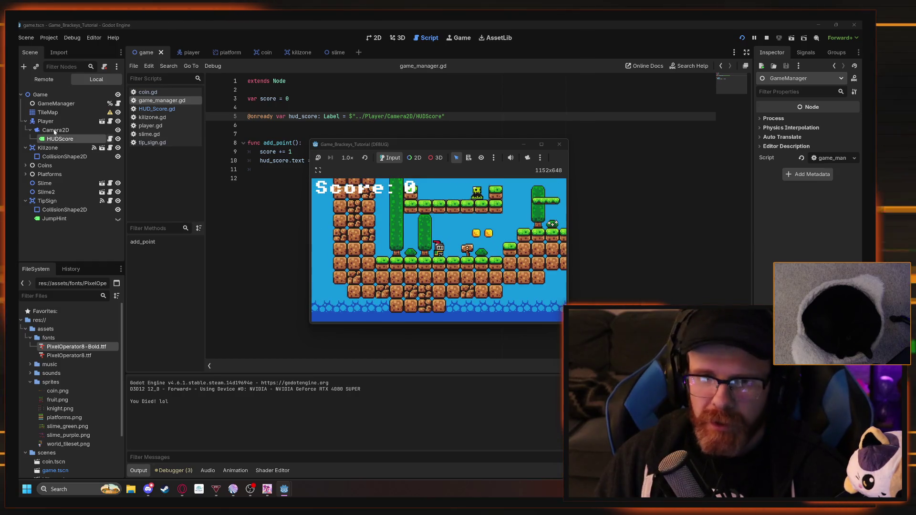
key("F8")
left_click(55, 132)
left_click(57, 138)
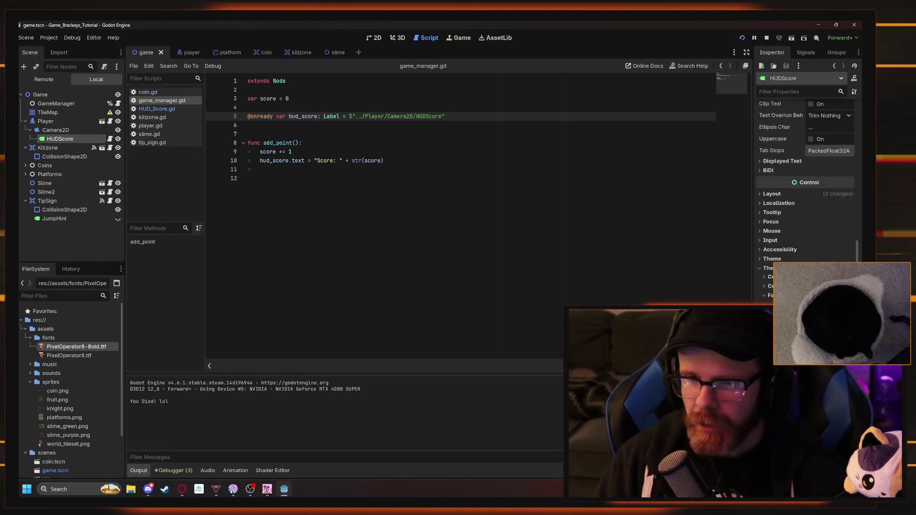
Run and close a quick test, select Camera2D, then open player.gd and killzone.gd
key("F5")
left_click(556, 148)
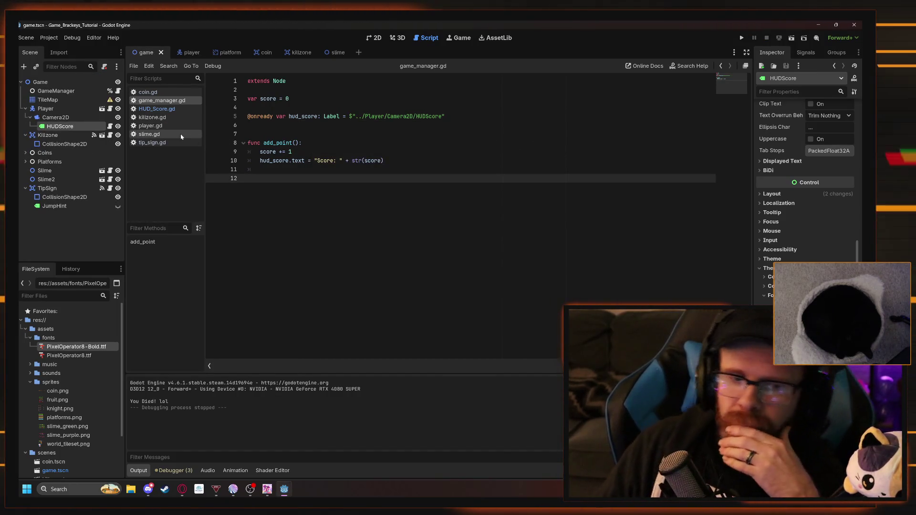
left_click(55, 117)
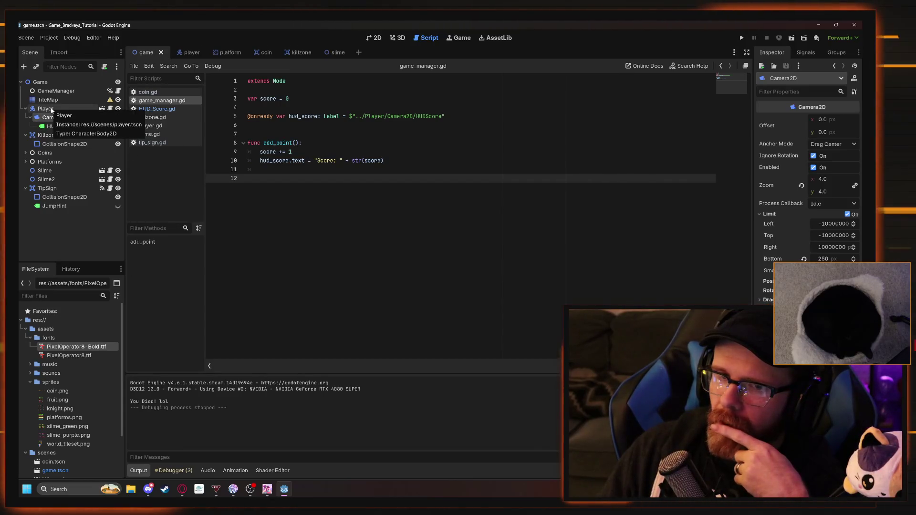
left_click(148, 127)
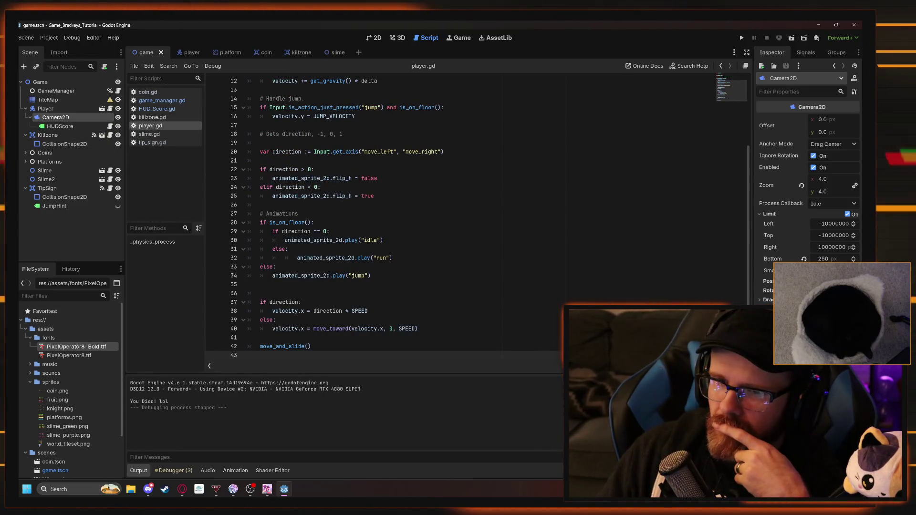
left_click(151, 117)
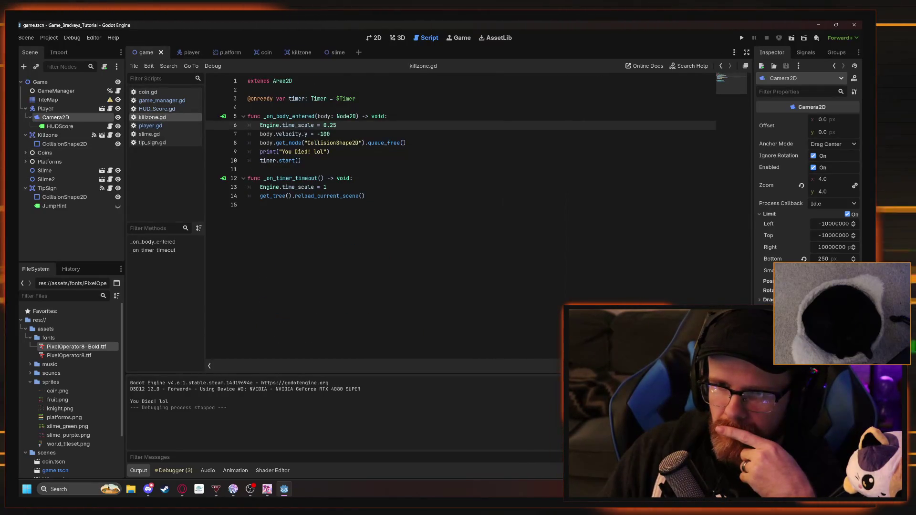
left_click(248, 107)
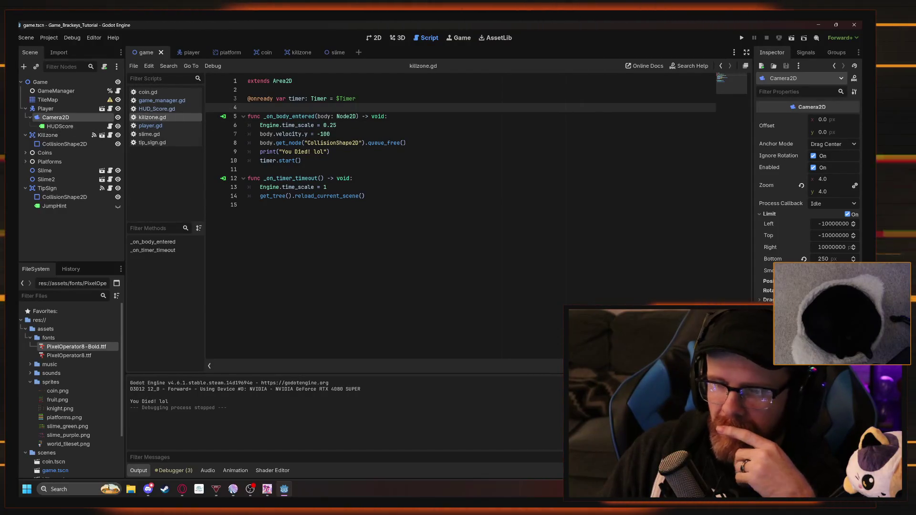
key("Return")
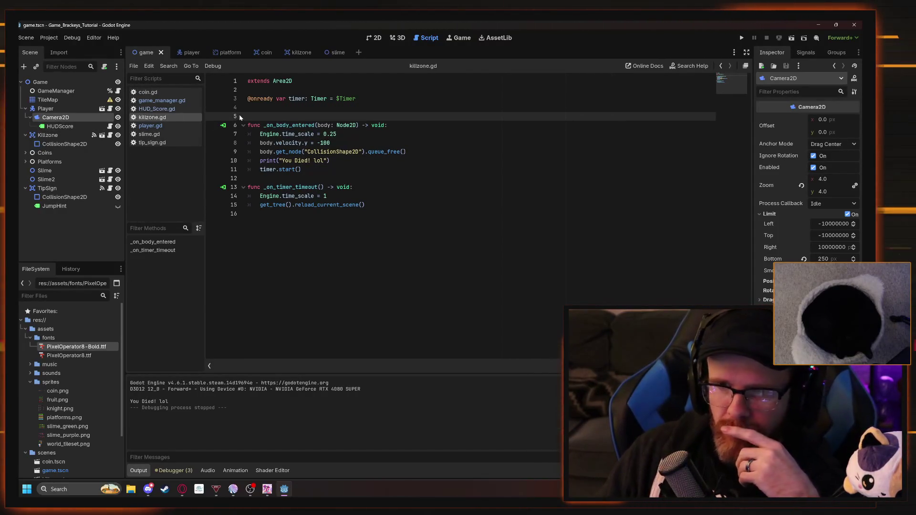
key("Up")
left_click_drag(55, 119, 257, 108)
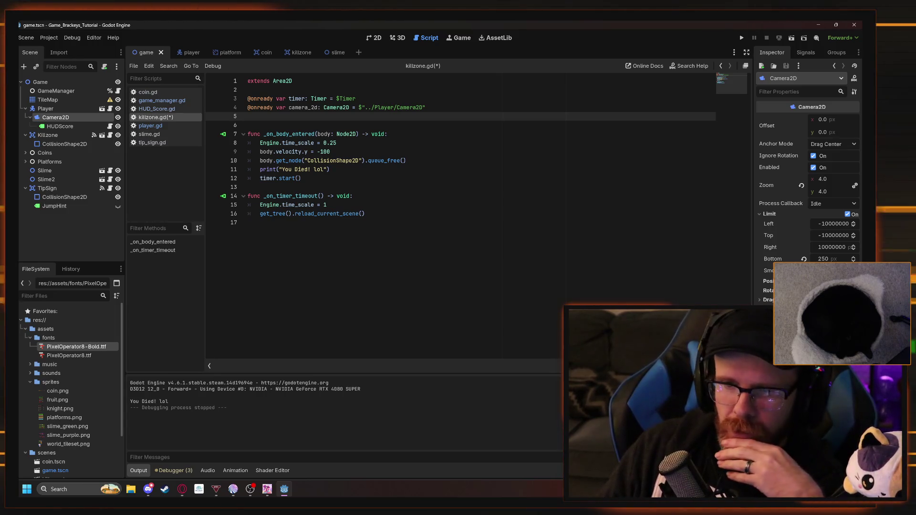
left_click(337, 142)
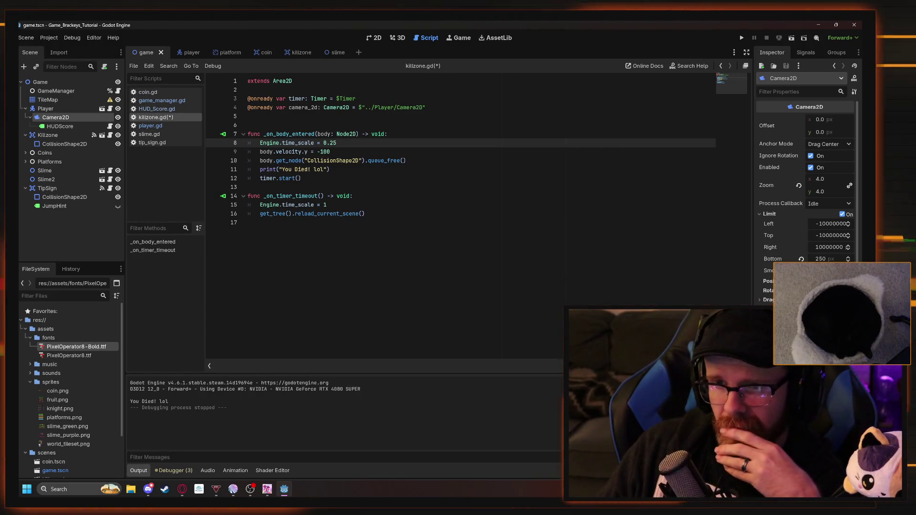
left_click_drag(426, 107, 249, 107)
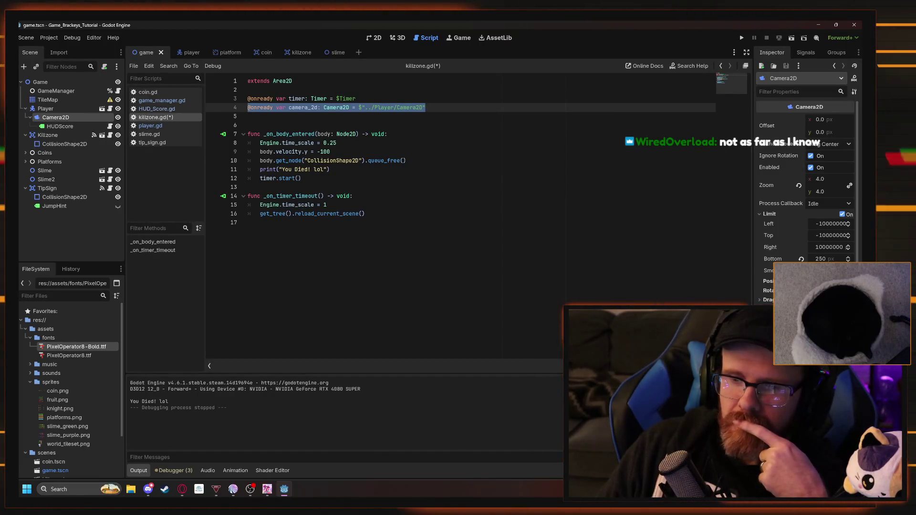
left_click(272, 143)
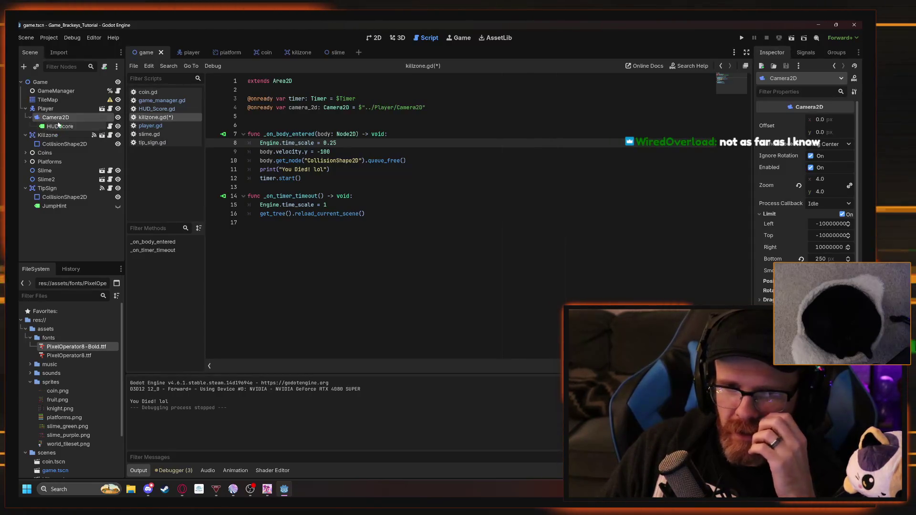
left_click(58, 126)
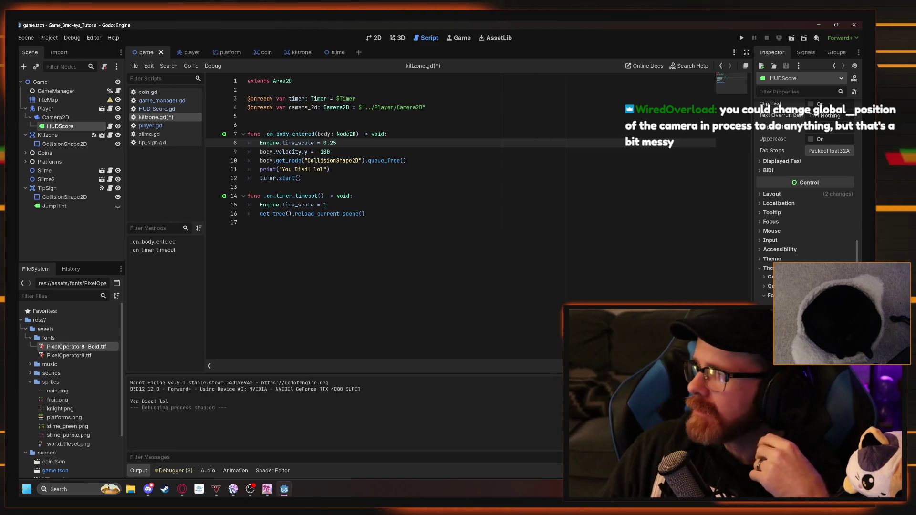
left_click_drag(425, 107, 248, 107)
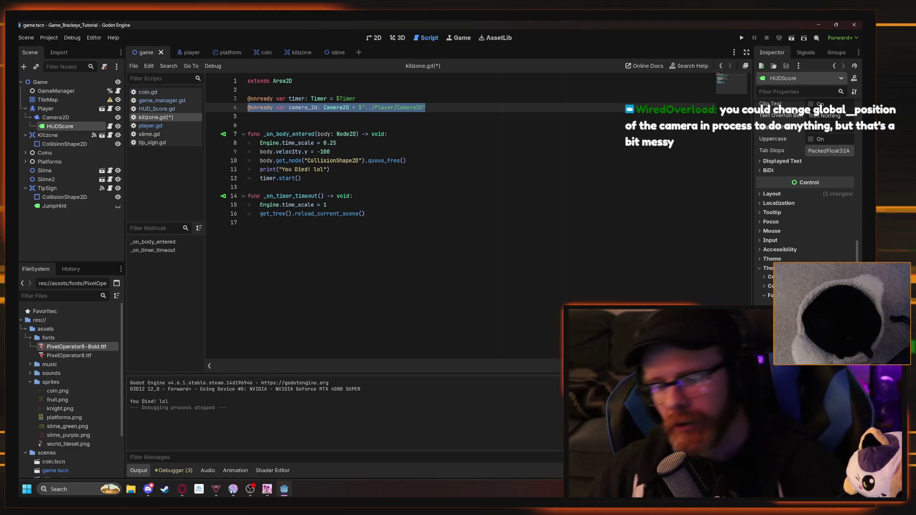
key("Delete")
key("Delete")
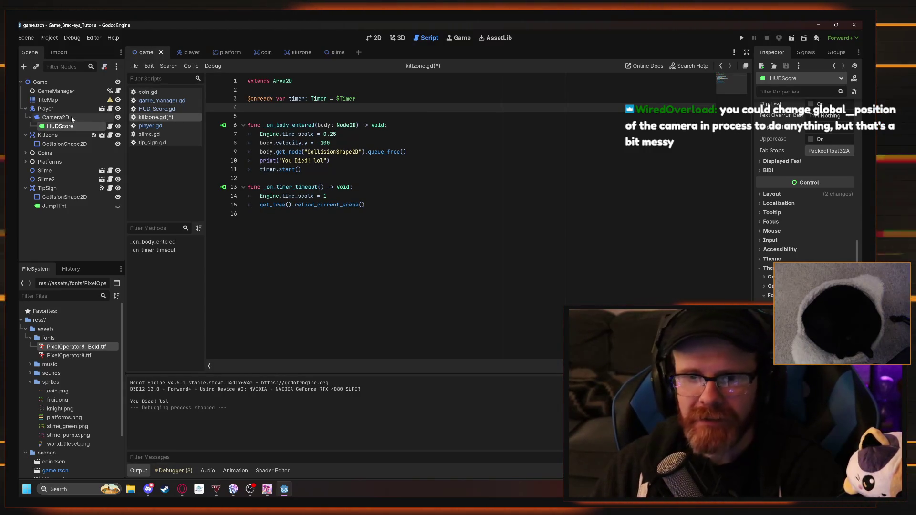
key("Delete")
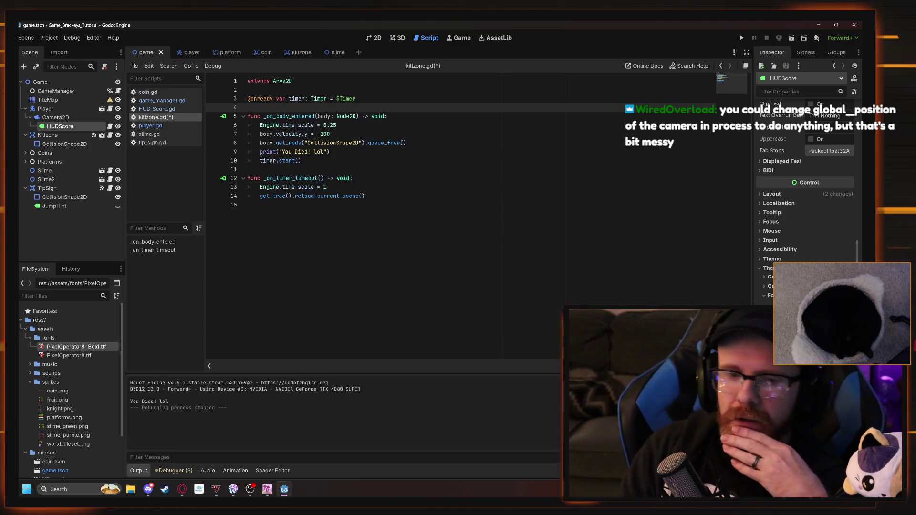
left_click(64, 112)
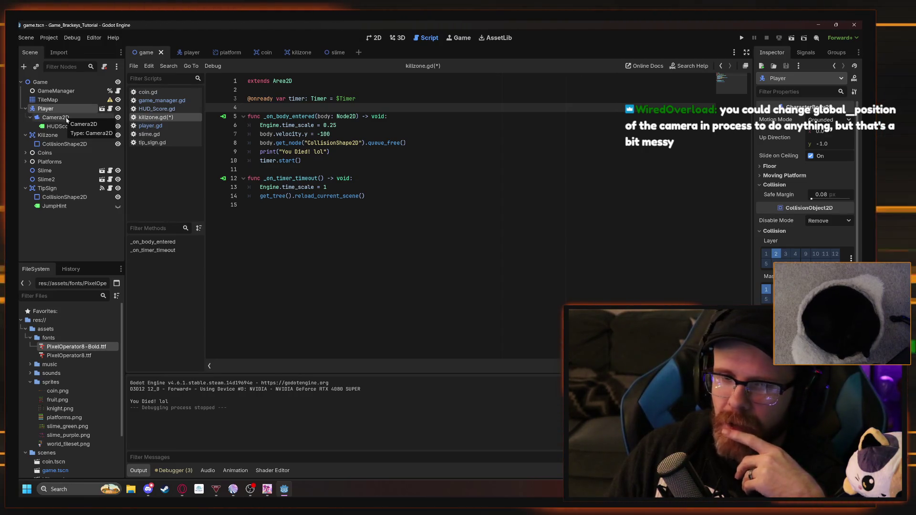
left_click(67, 127)
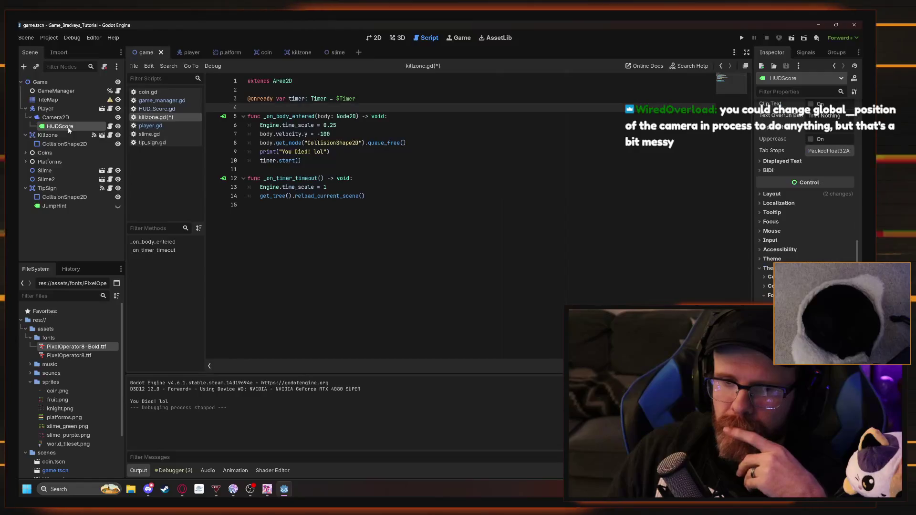